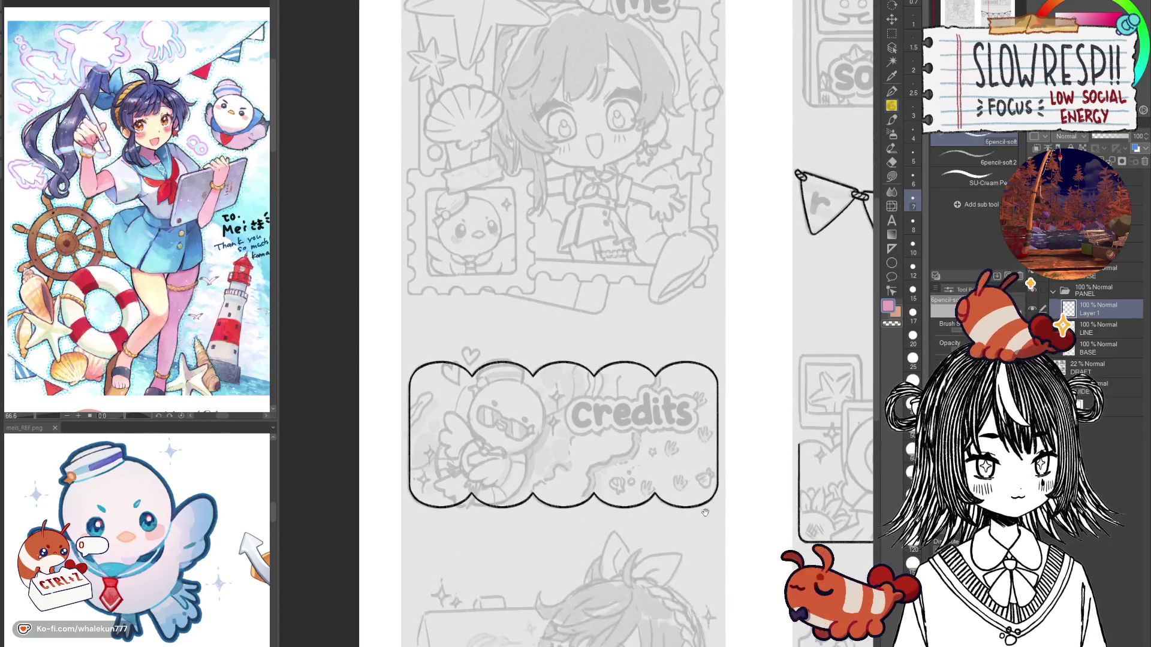
Step: Pan the sketch page so the Support and F.A.Q. panels sit beside the inked Credits banner
drag(647, 609, 708, 474)
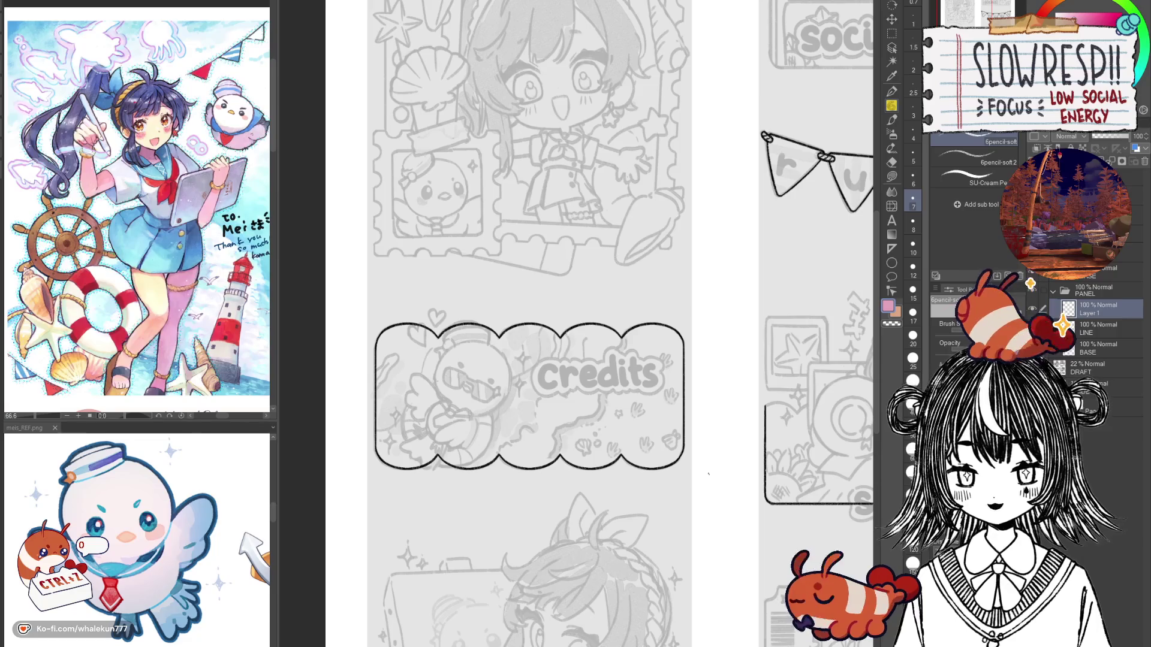
drag(676, 456, 757, 472)
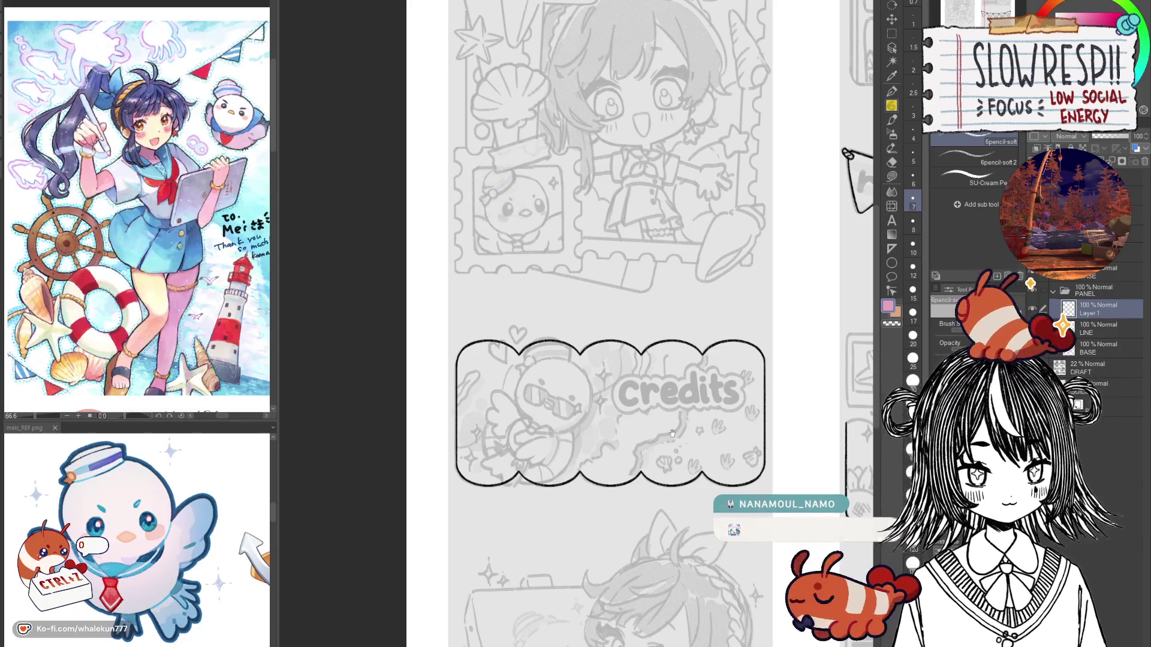
drag(671, 432, 620, 413)
drag(752, 501, 677, 427)
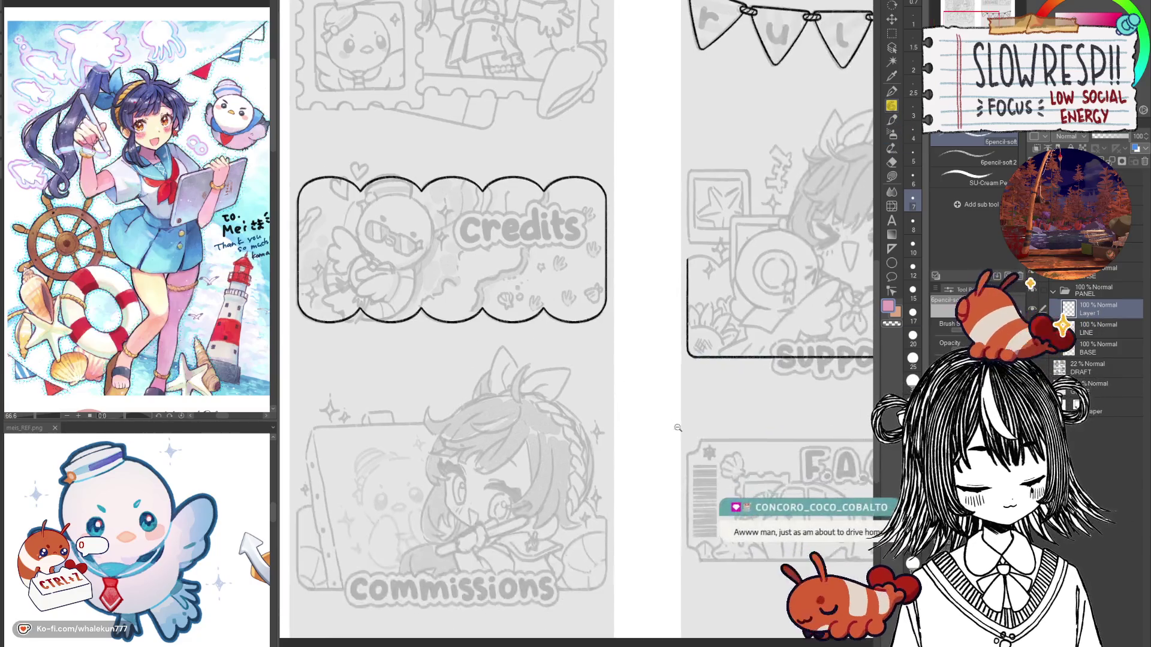
Step: Fit the whole sketch page in view, add an empty Layer 2 above Layer 1, and re-centre the canvas
click(678, 428)
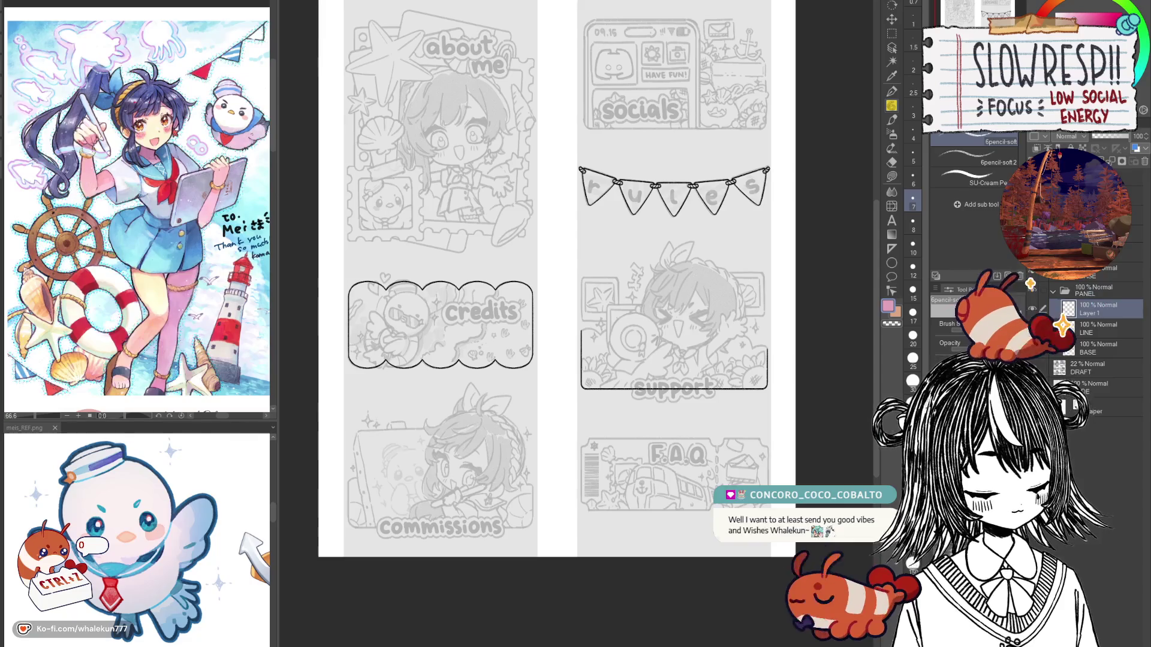
key(ctrl+shift+n)
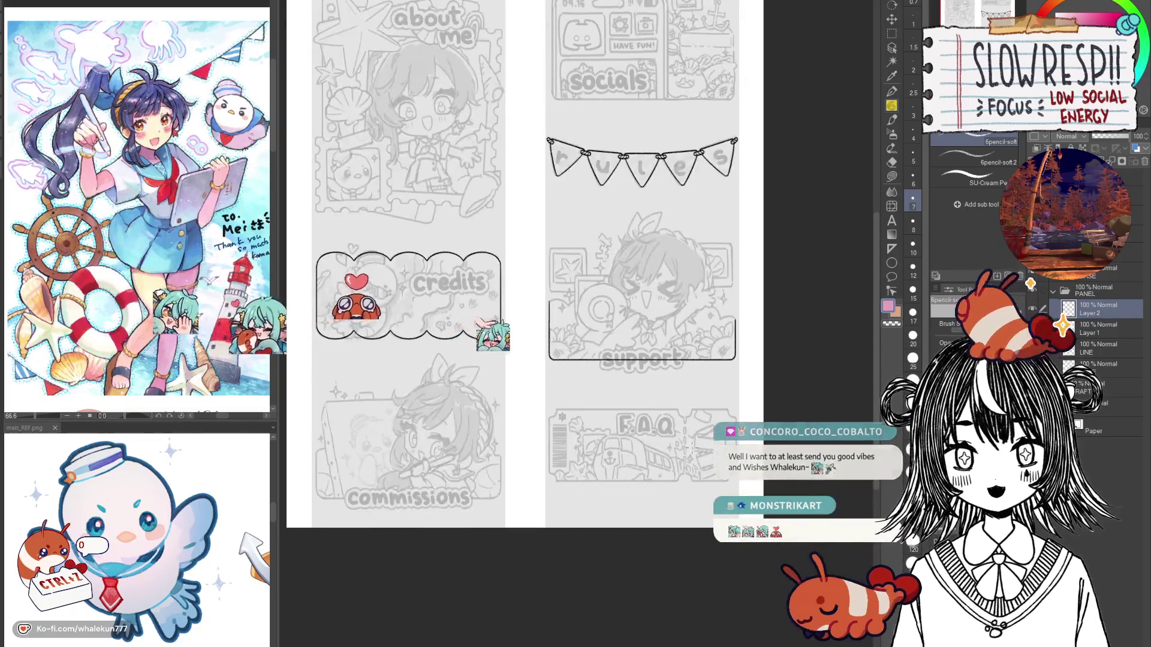
key(ctrl+0)
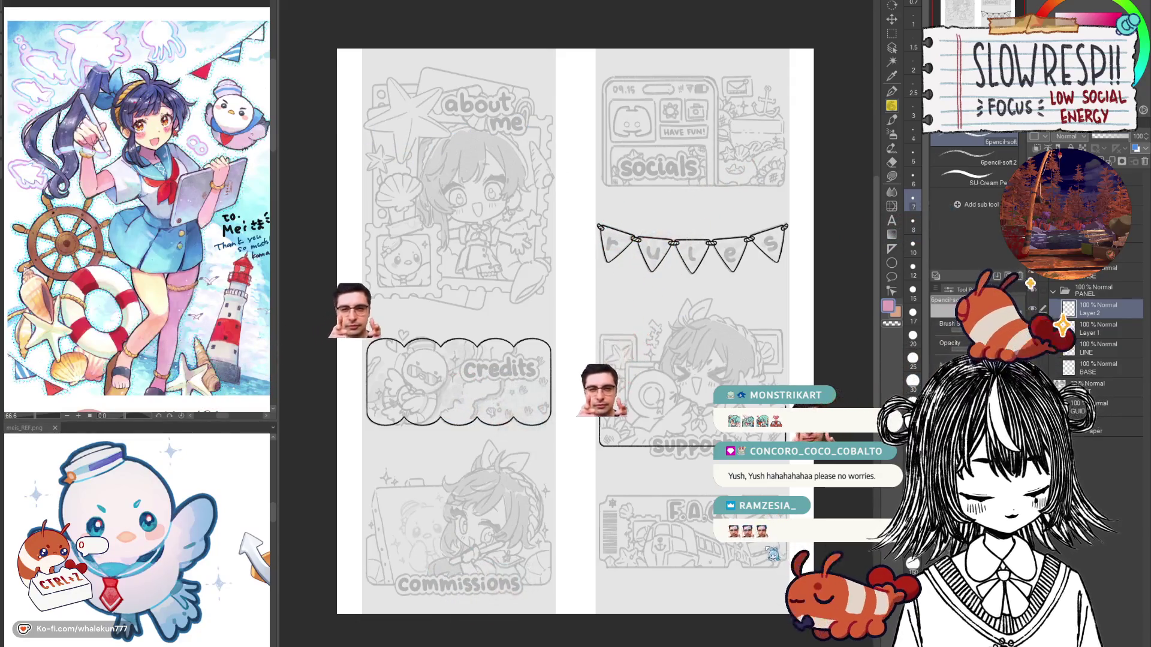
key(ctrl+Tab)
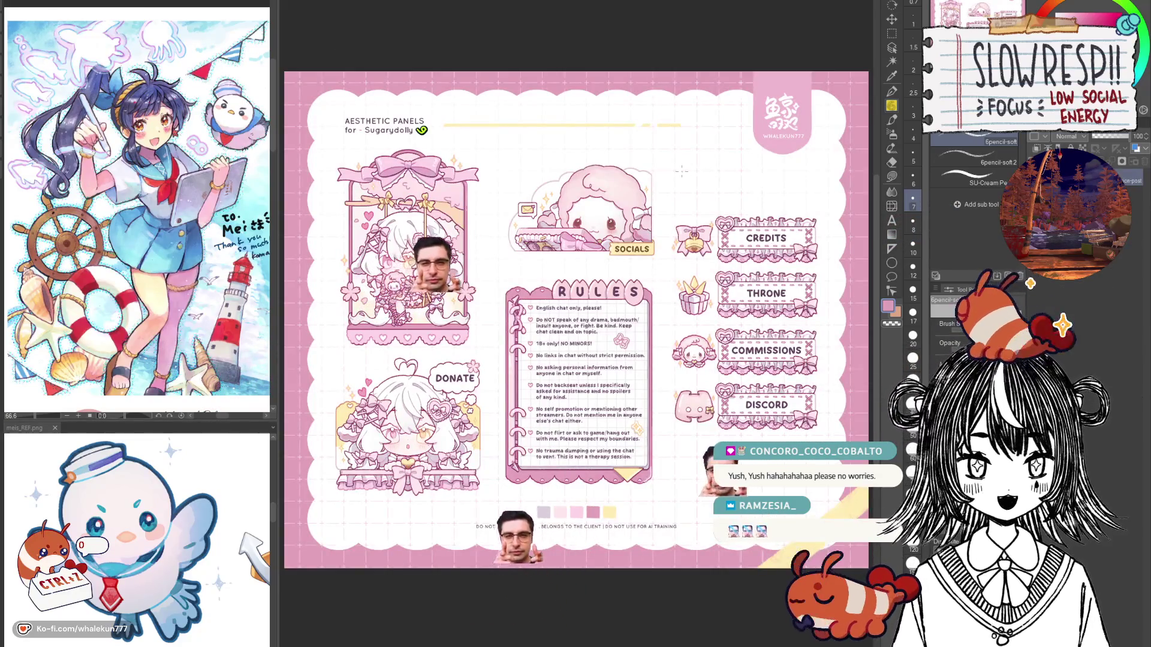
Step: Narrow the reference palette and zoom in on the finished pink panel set
drag(582, 231, 598, 240)
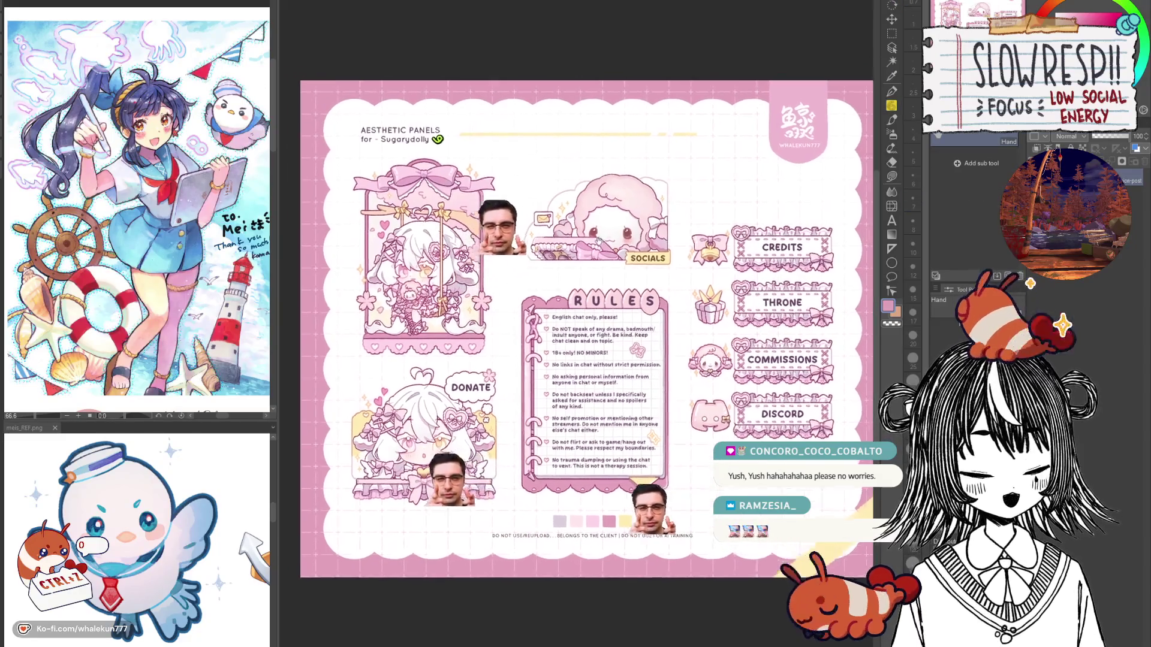
drag(273, 56, 114, 55)
scroll(491, 258, up, 3)
scroll(504, 260, up, 3)
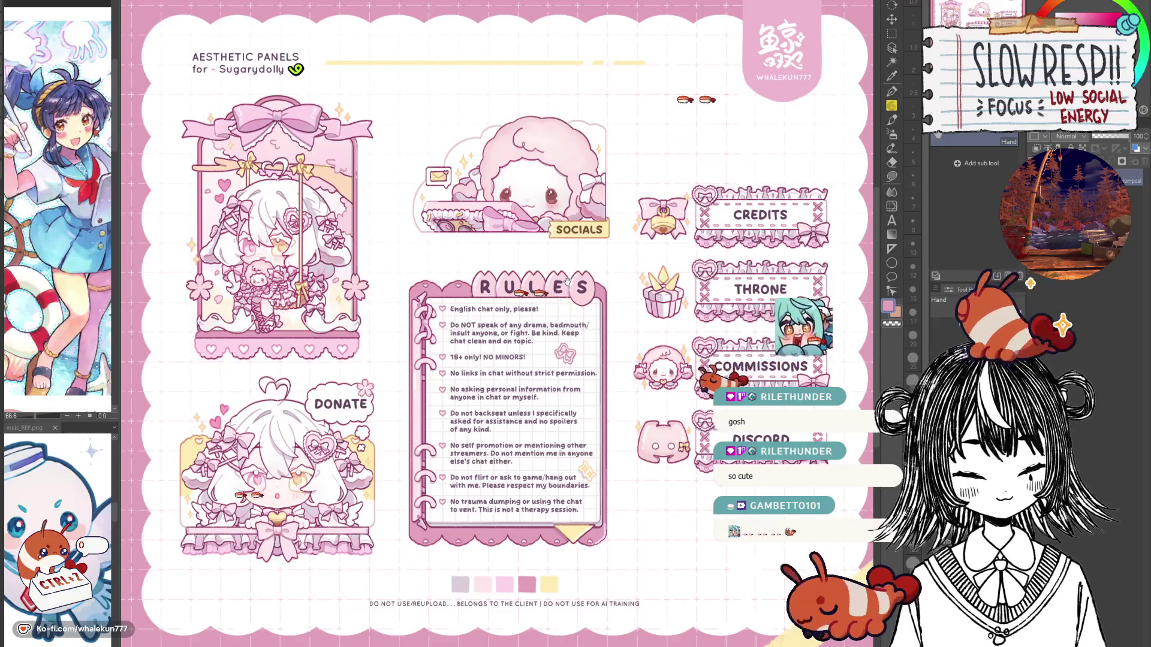
drag(688, 479, 686, 477)
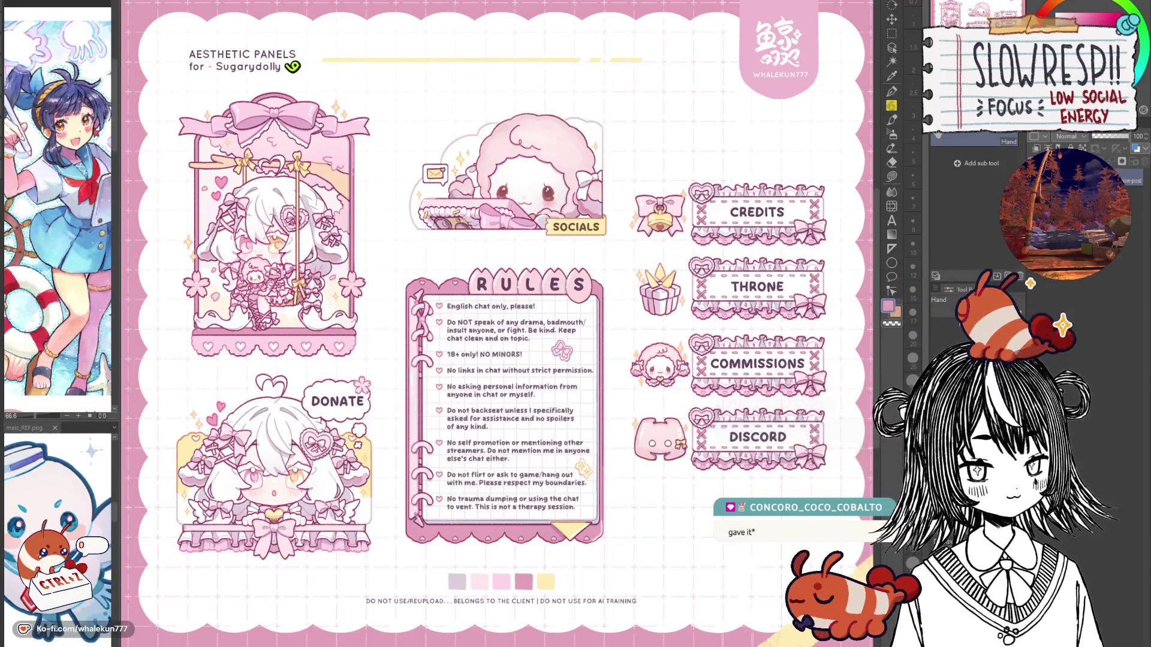
drag(571, 139, 574, 140)
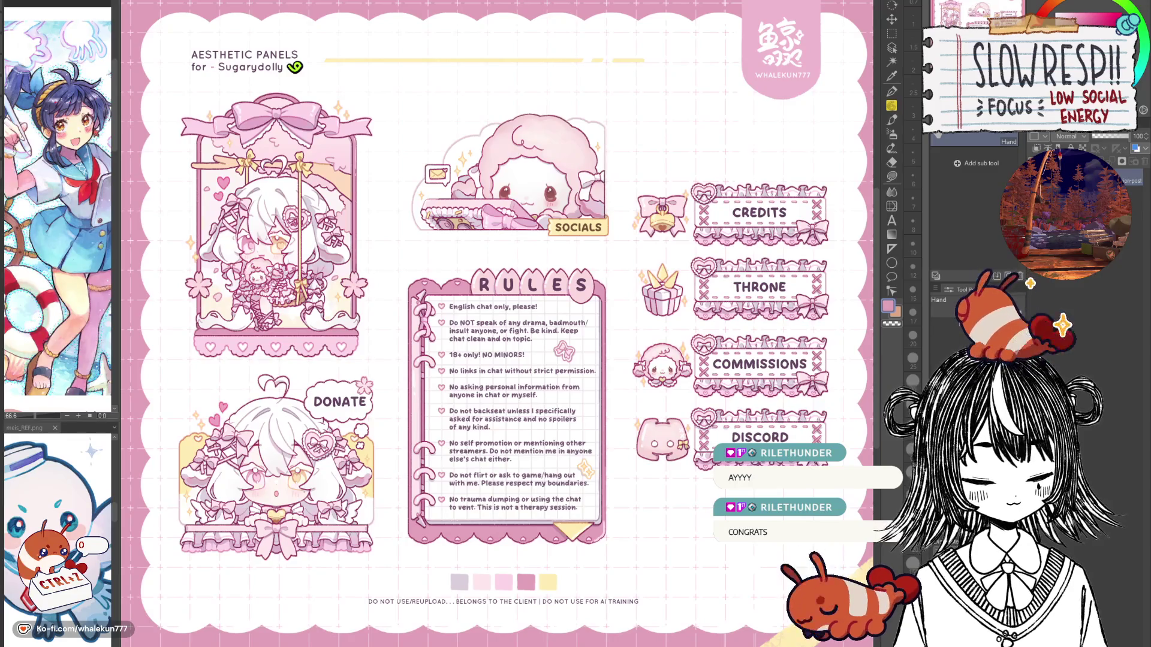
drag(628, 193, 628, 195)
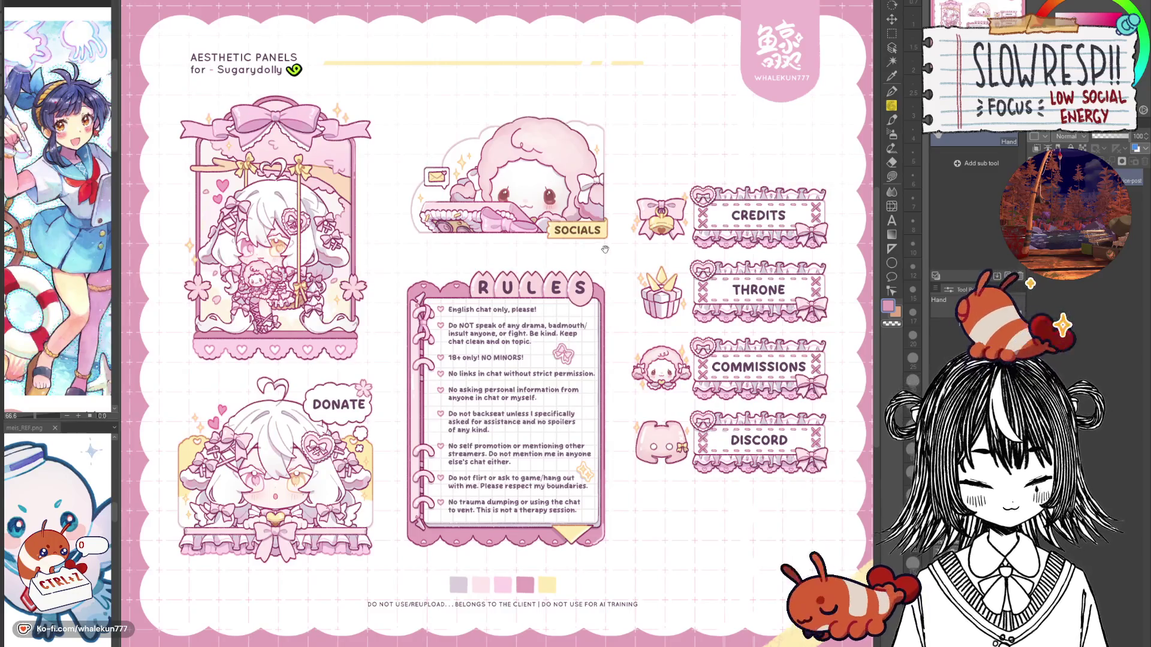
scroll(606, 249, down, 1)
drag(621, 239, 624, 244)
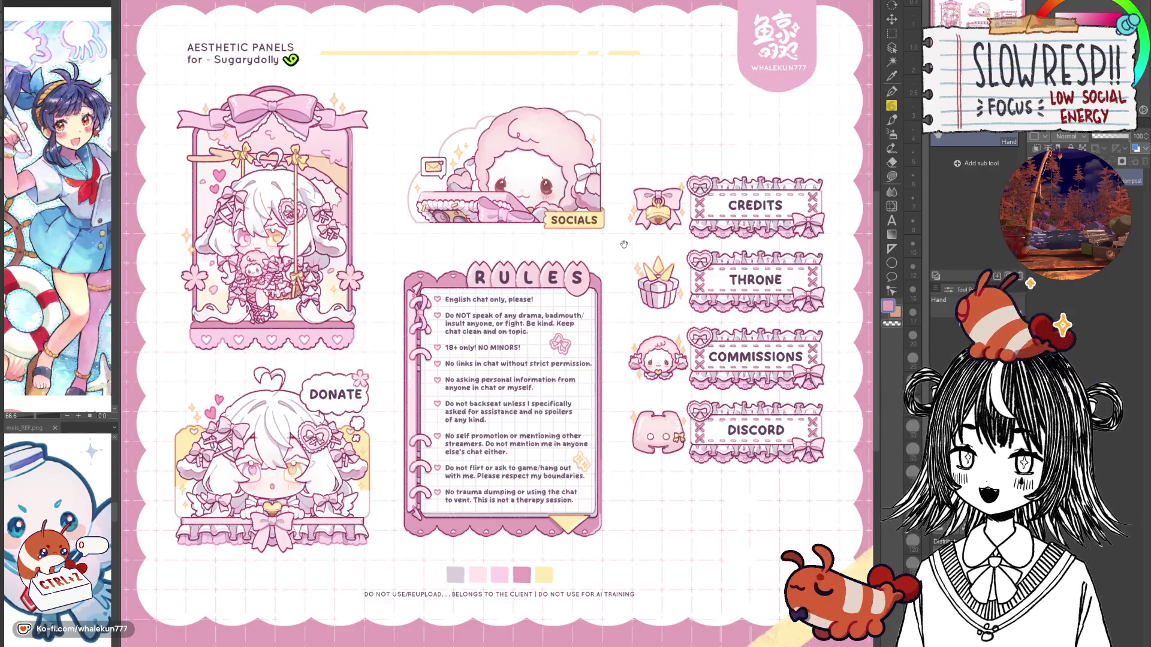
drag(624, 244, 636, 250)
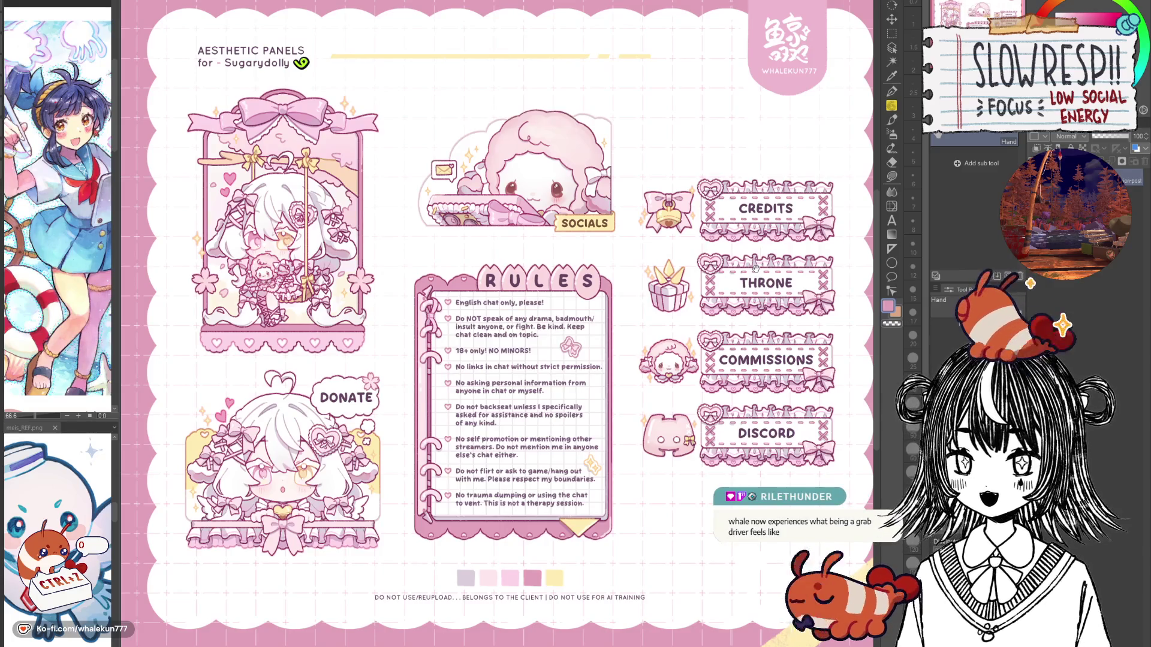
mouse_move(855, 305)
mouse_down()
mouse_move(882, 349)
mouse_move(798, 340)
mouse_move(812, 344)
mouse_up()
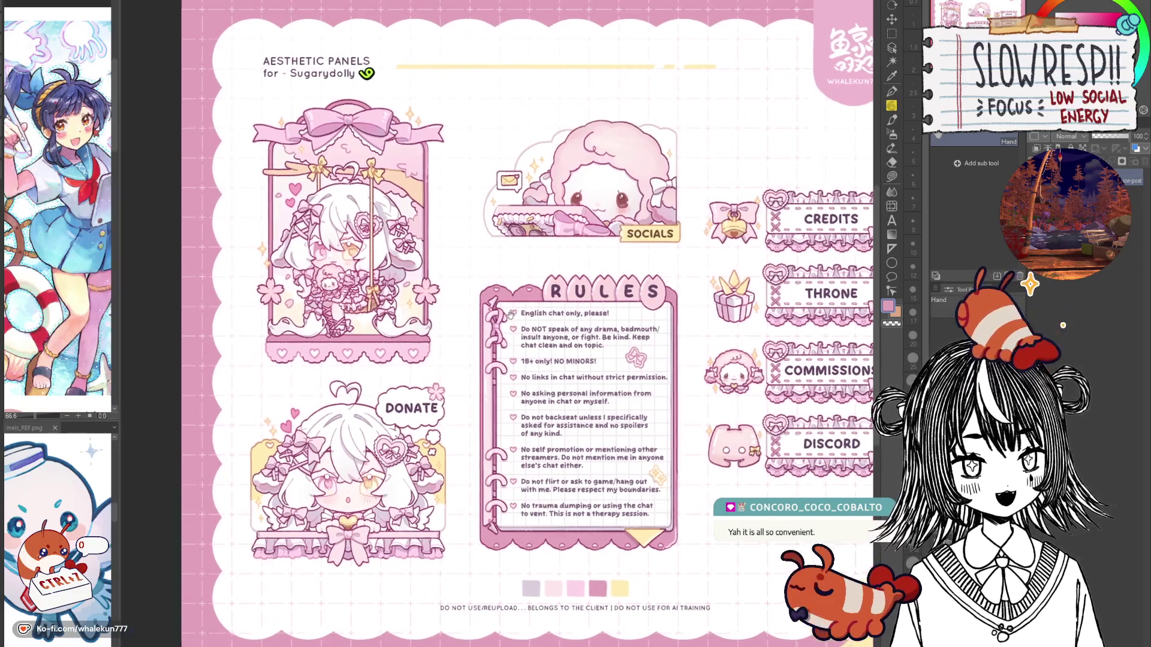
drag(447, 312, 445, 308)
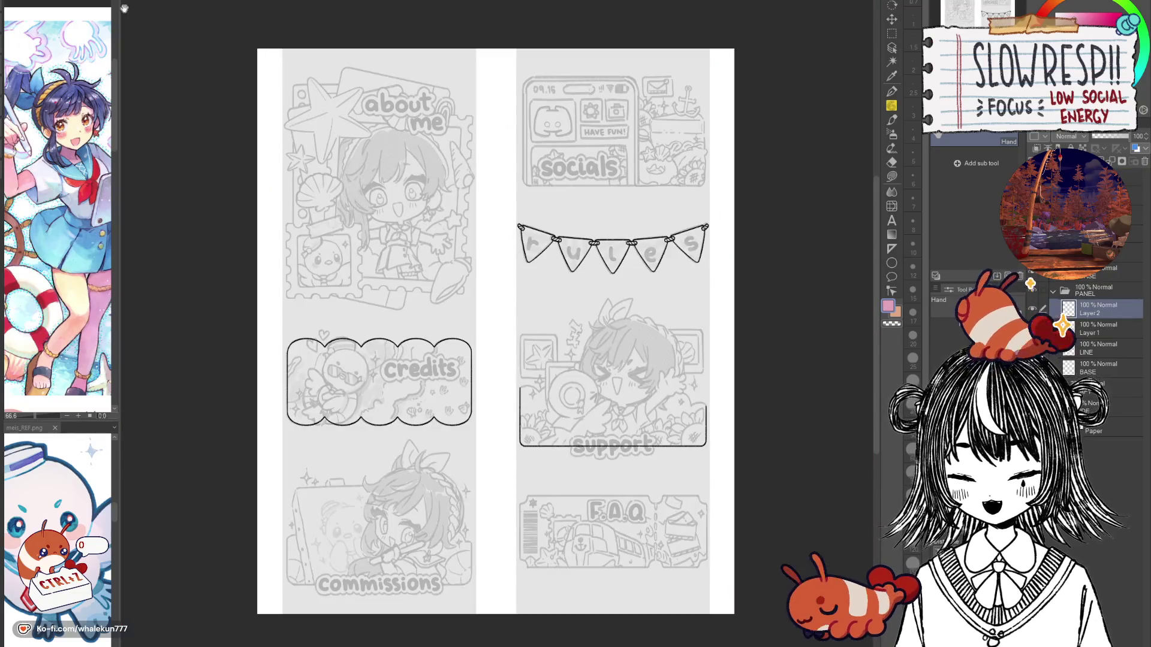
Step: Widen the reference palette, then zoom and pan to frame the Credits and Rules banner sketches
drag(118, 10, 242, 11)
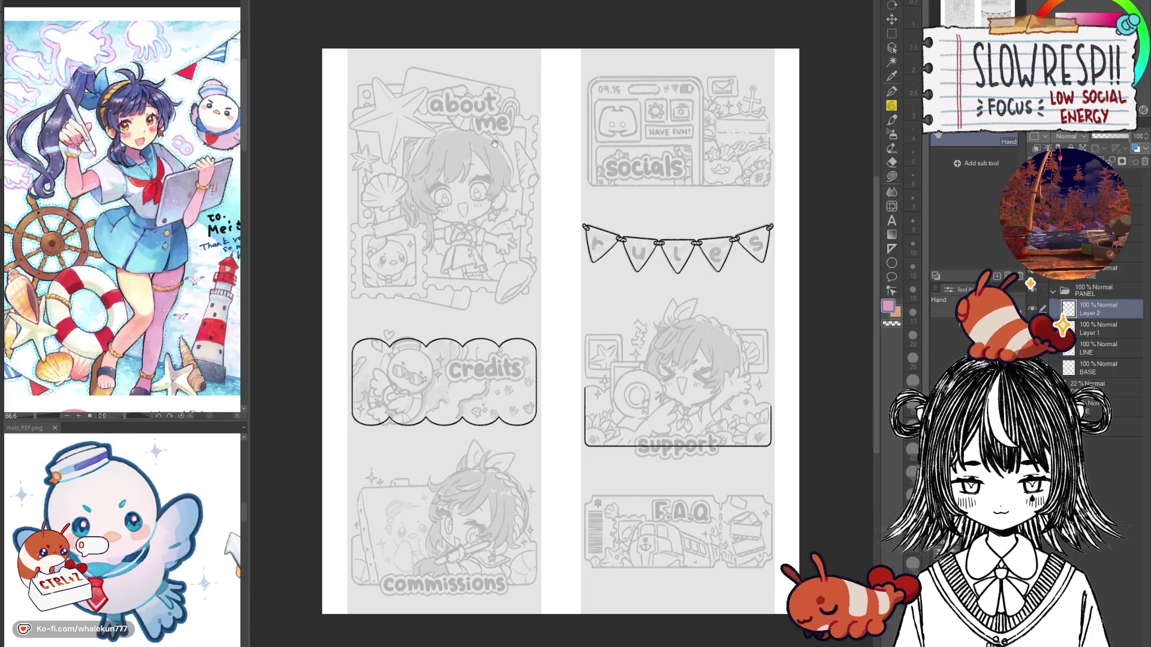
drag(494, 145, 480, 145)
scroll(480, 145, up, 2)
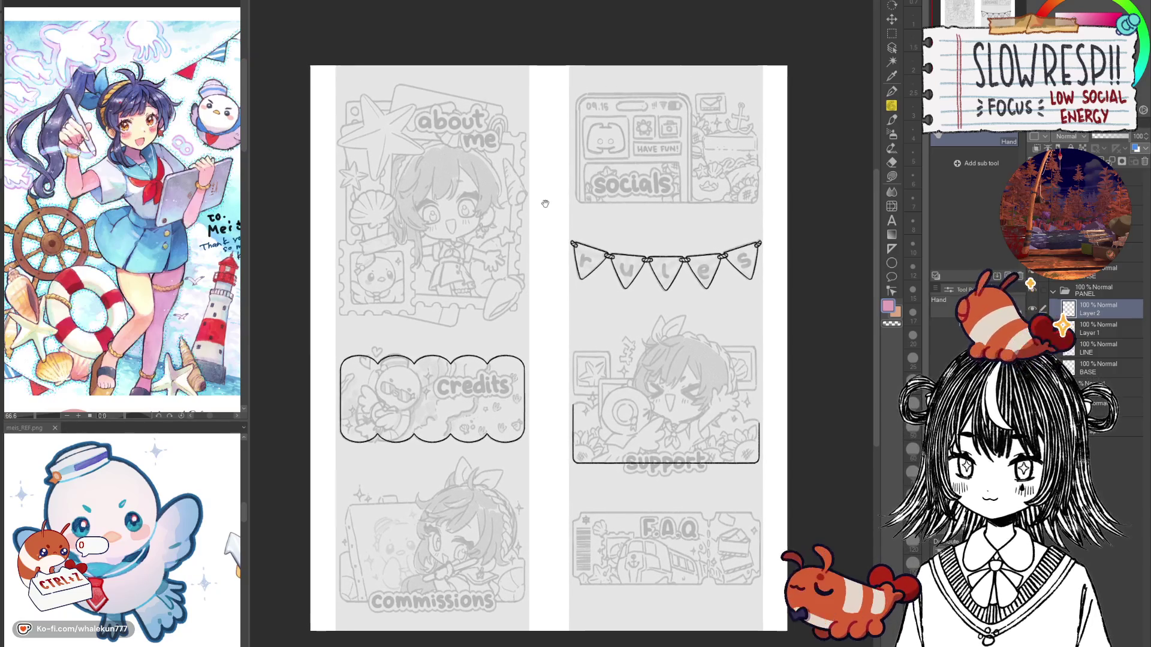
scroll(558, 230, up, 1)
scroll(569, 216, up, 1)
scroll(560, 204, up, 1)
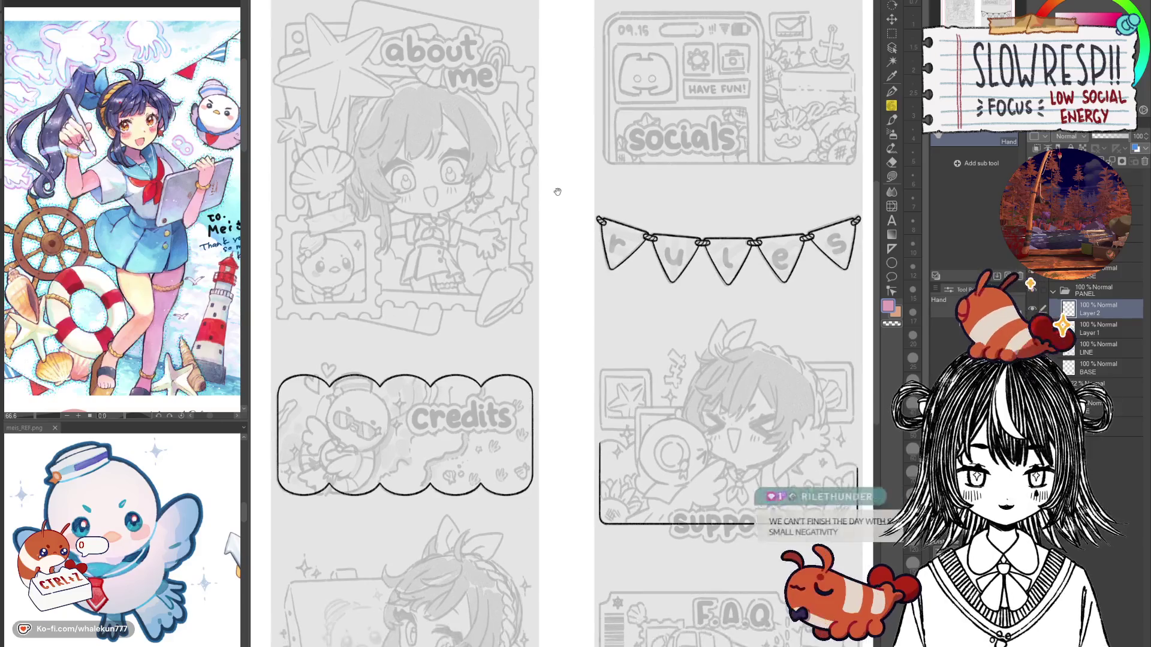
scroll(563, 203, up, 1)
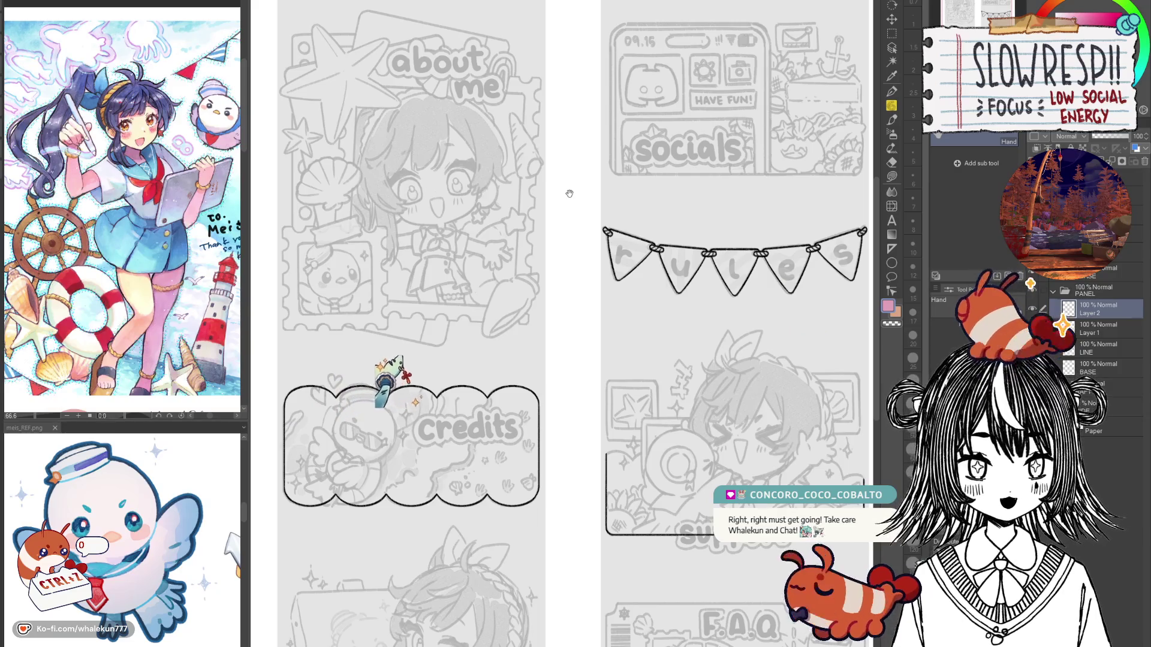
drag(570, 194, 603, 144)
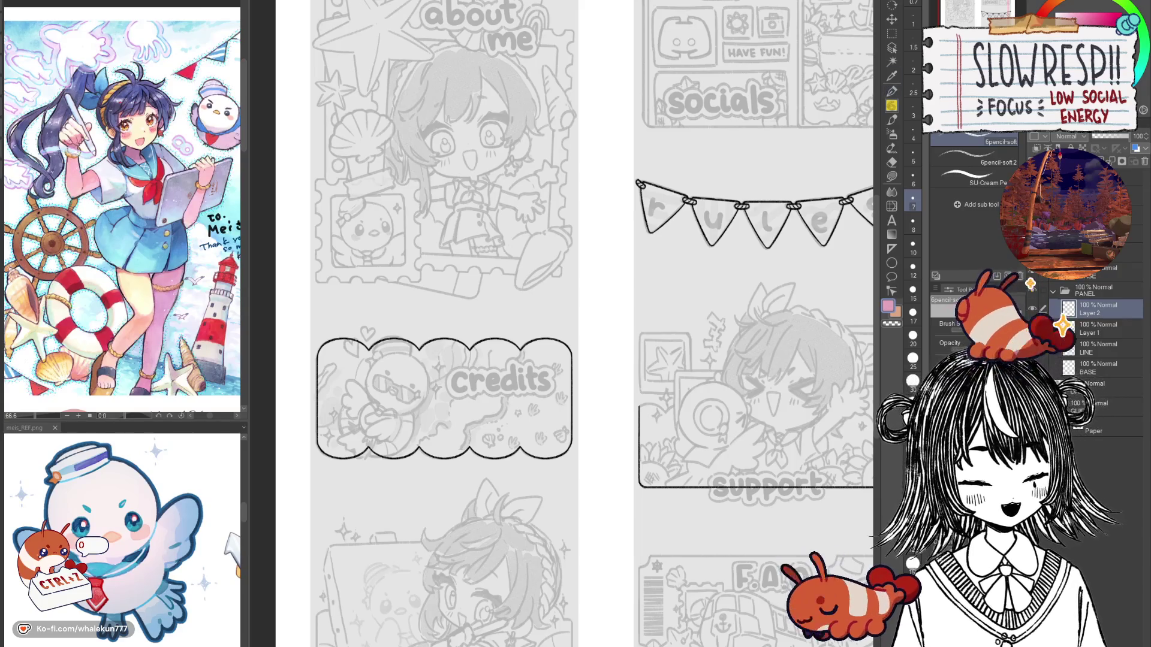
scroll(578, 323, up, 1)
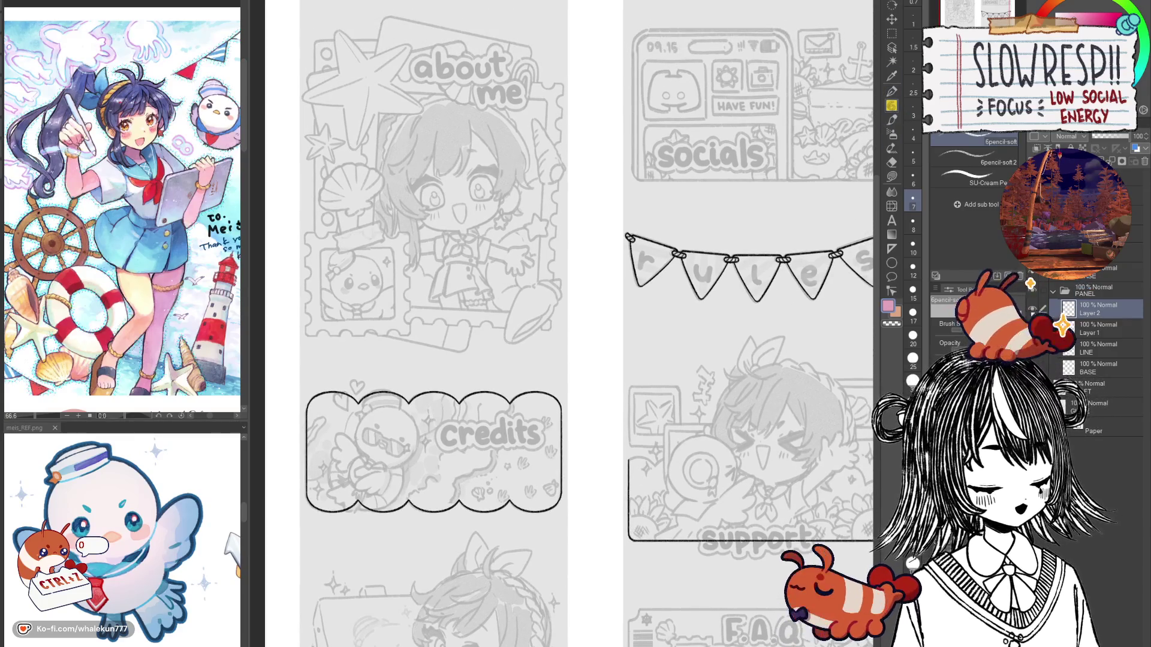
Step: Delete the empty Layer 2 and pan toward the Support and F.A.Q. panels
drag(598, 474, 654, 318)
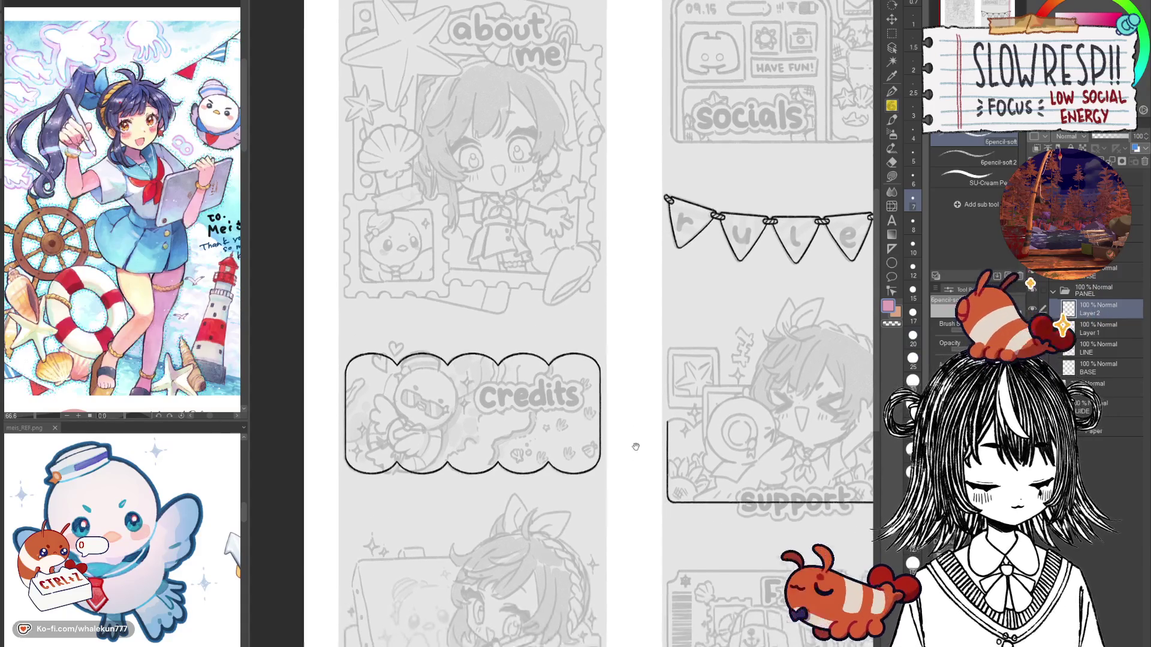
drag(663, 430, 555, 466)
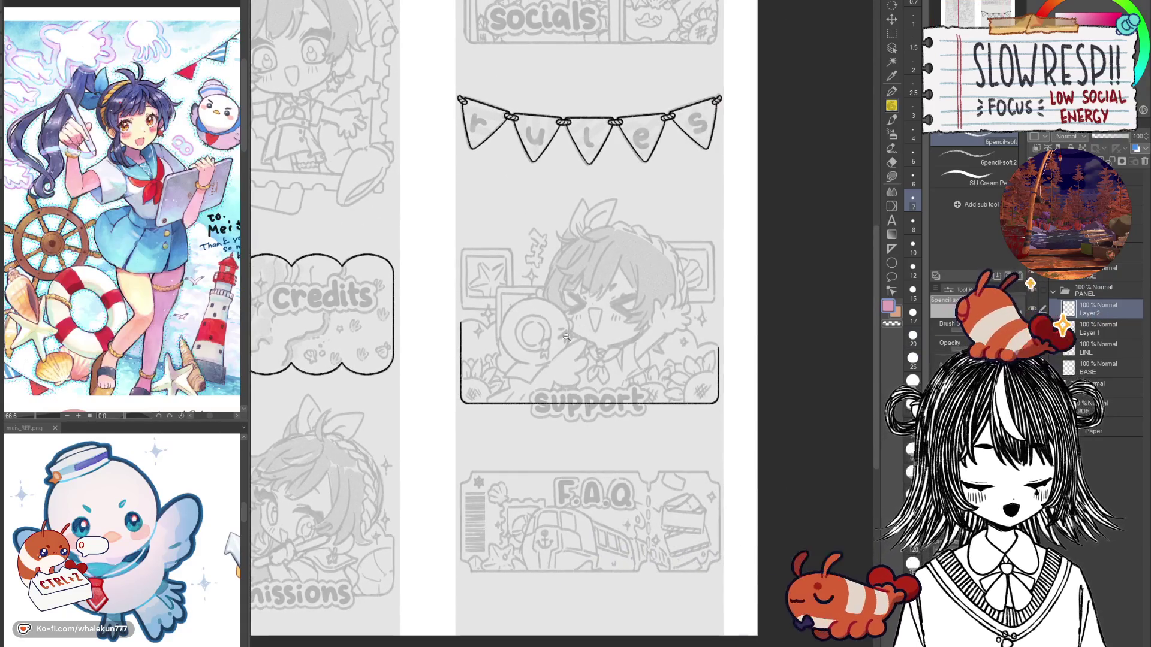
scroll(562, 373, down, 5)
scroll(563, 374, up, 3)
key(ctrl+z)
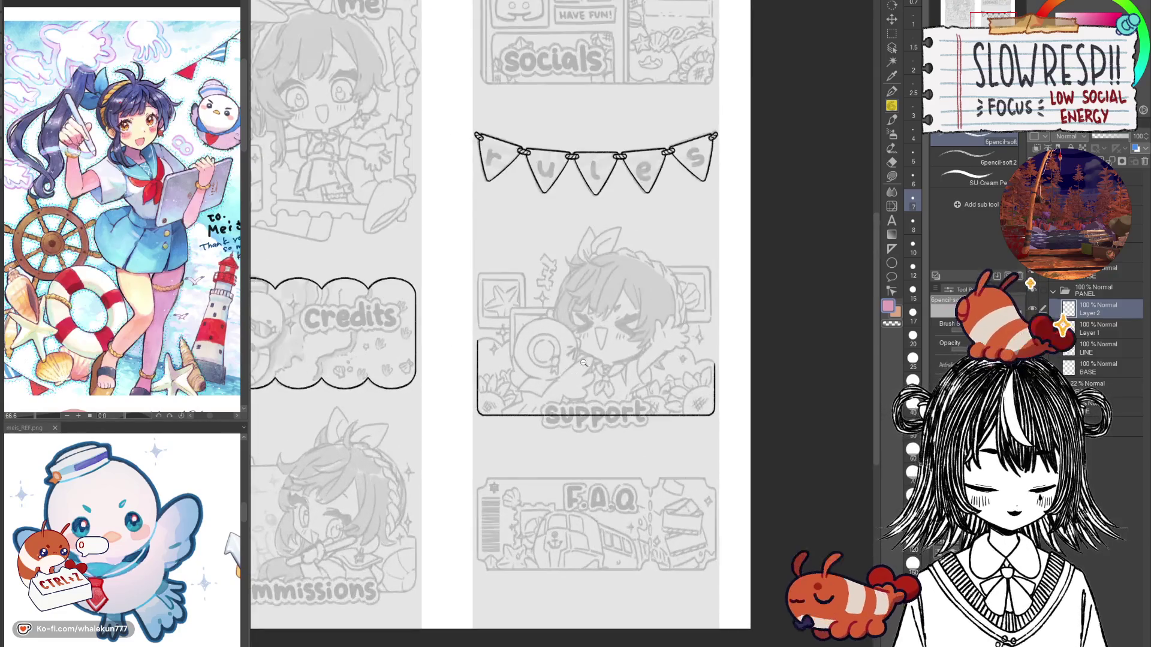
mouse_move(583, 490)
mouse_down()
mouse_move(668, 493)
mouse_move(758, 558)
mouse_up()
drag(819, 463, 788, 426)
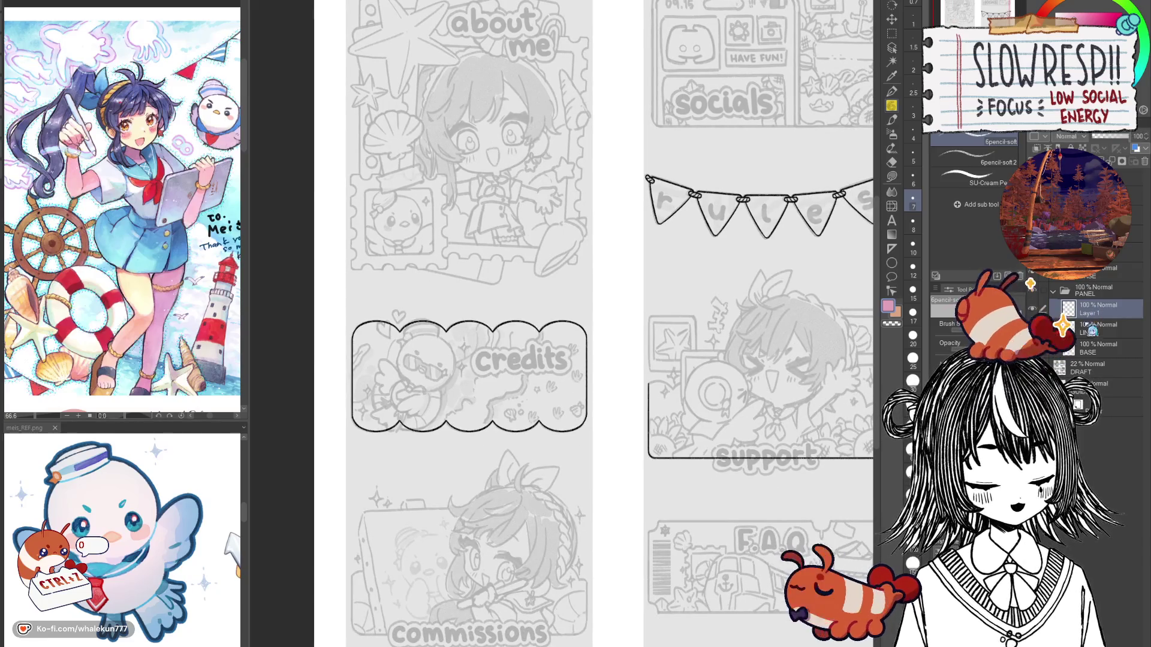
drag(784, 500, 677, 461)
scroll(677, 462, up, 3)
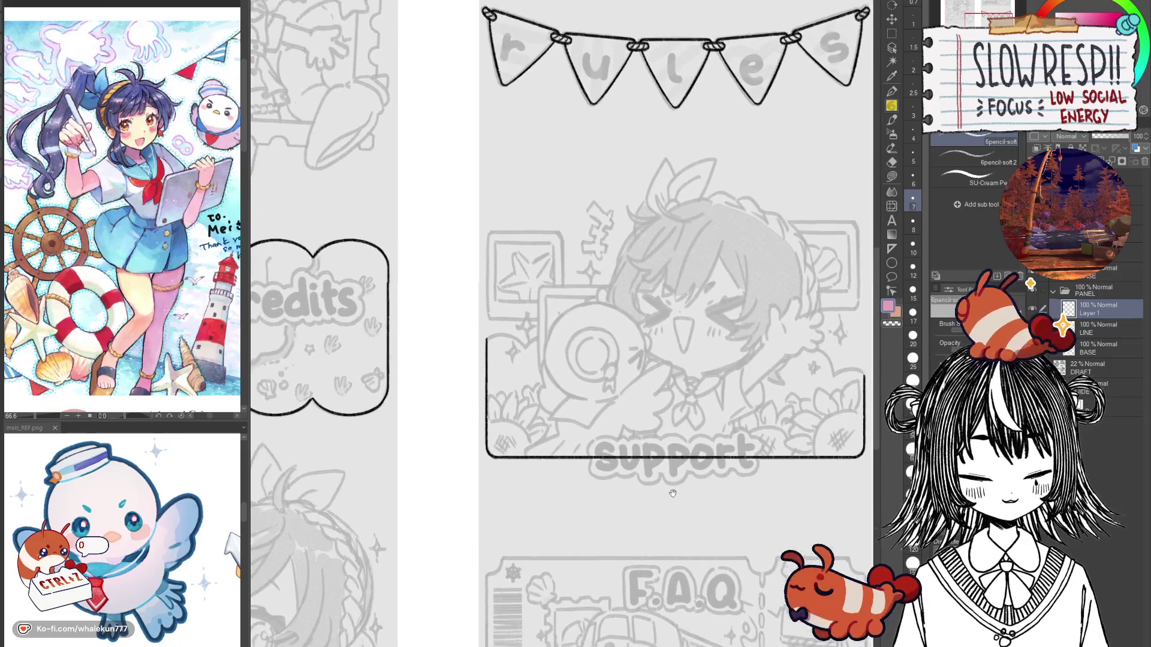
scroll(676, 526, down, 3)
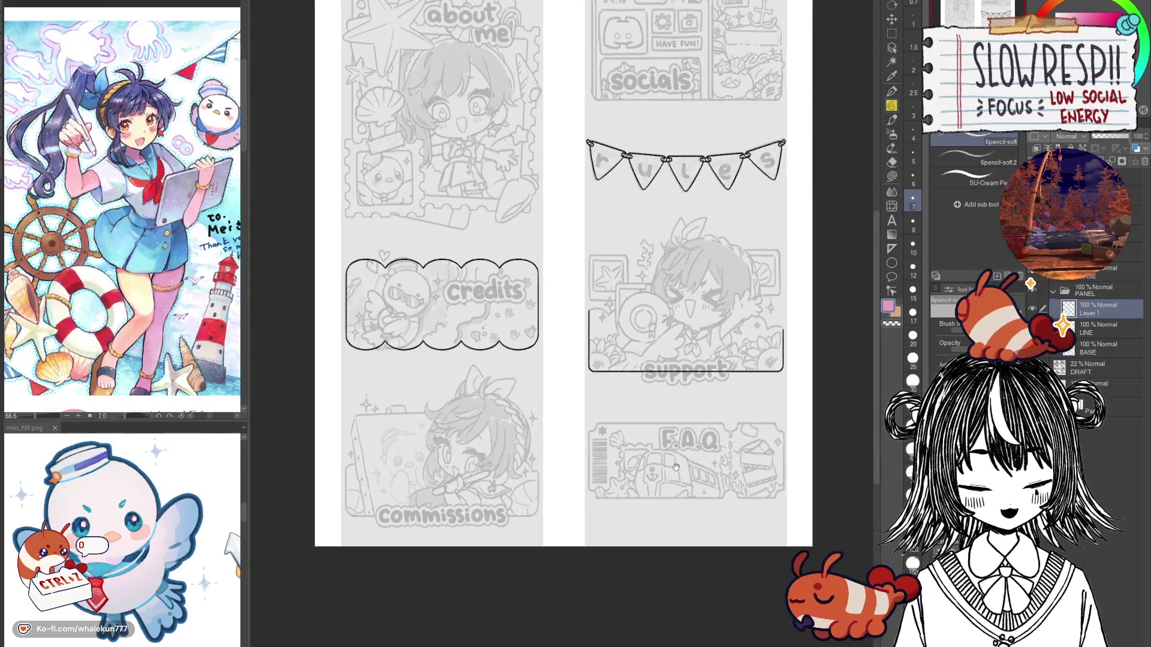
scroll(676, 466, up, 2)
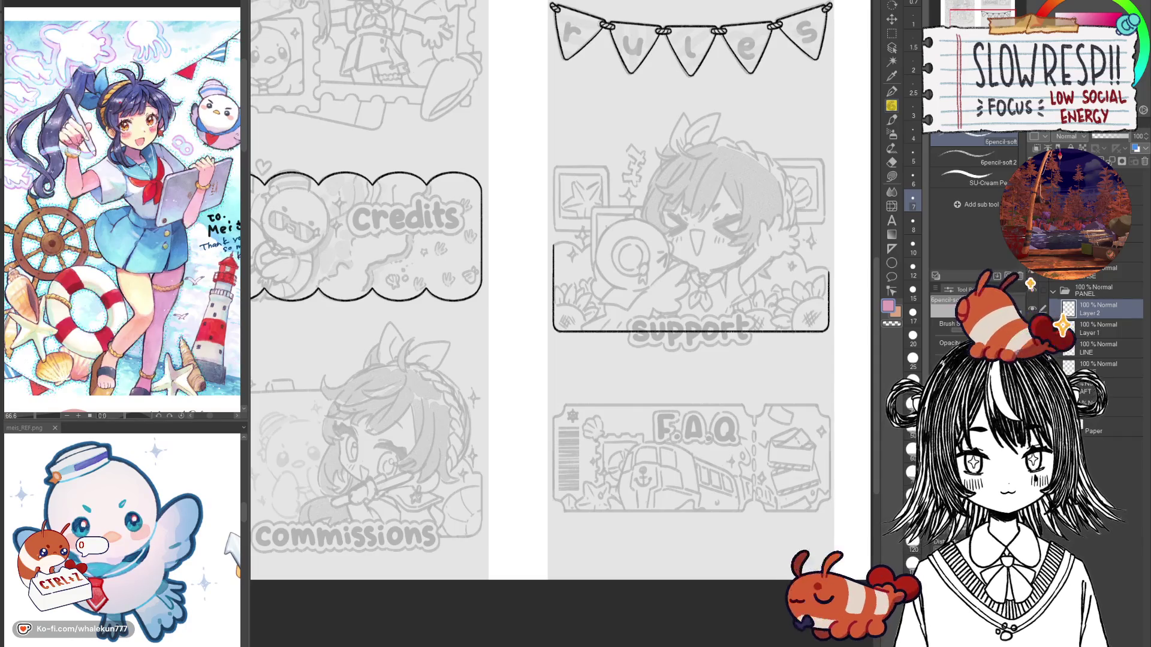
drag(666, 404, 623, 382)
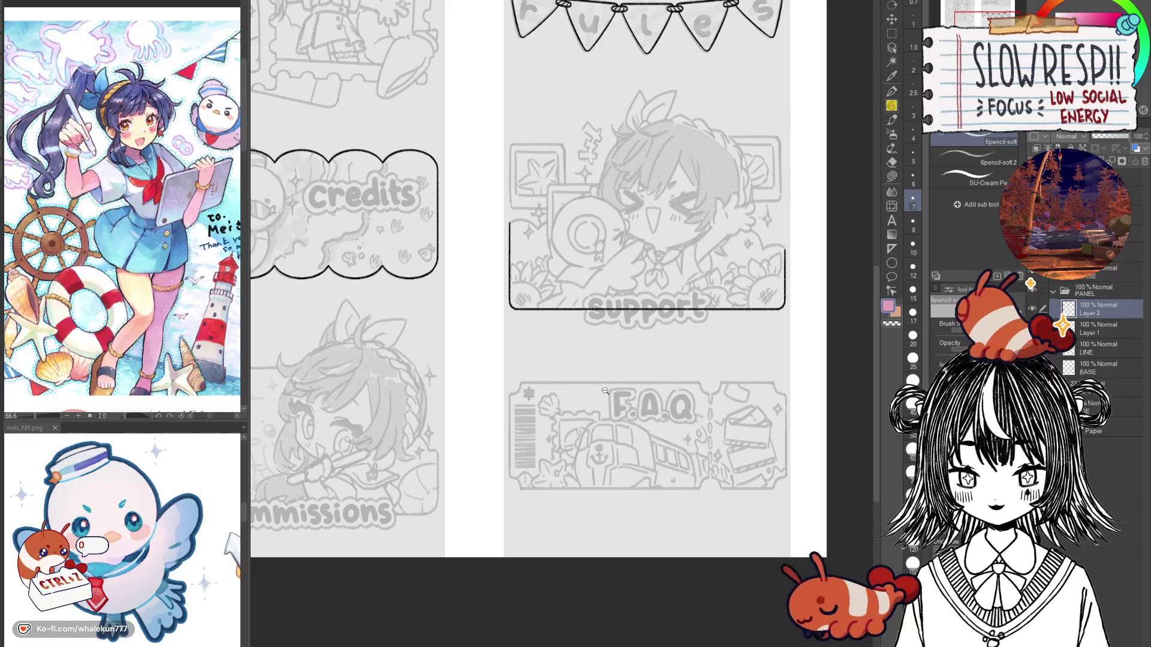
Step: Zoom in on the FAQ ticket sketch and centre it in view
click(604, 391)
click(606, 407)
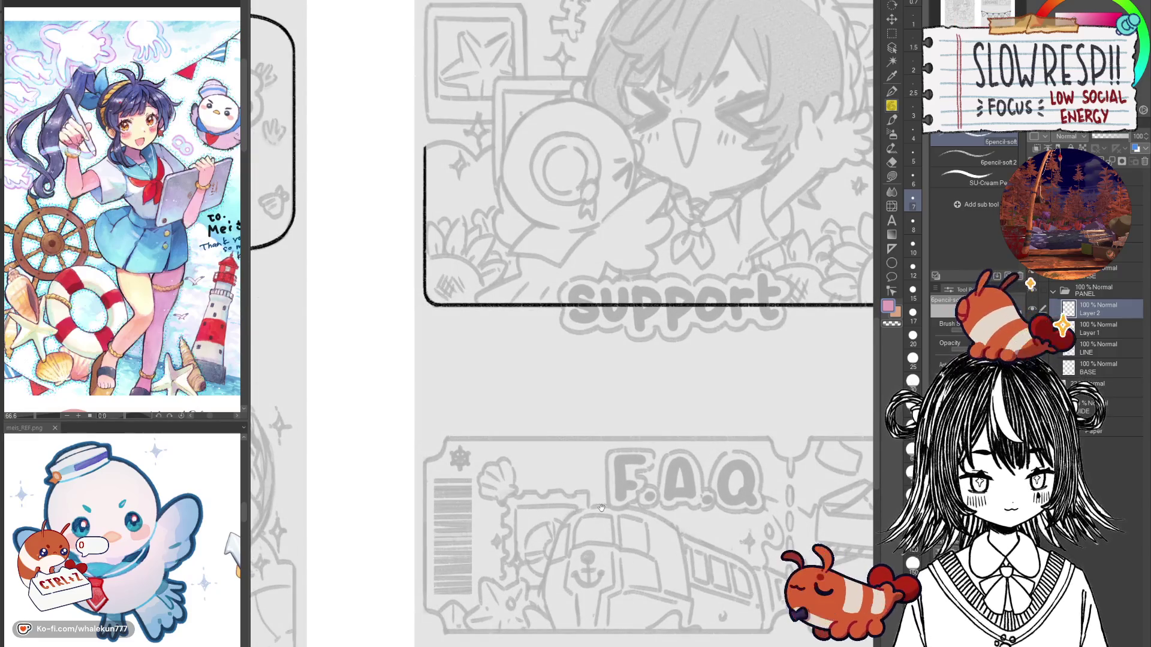
drag(604, 540, 547, 360)
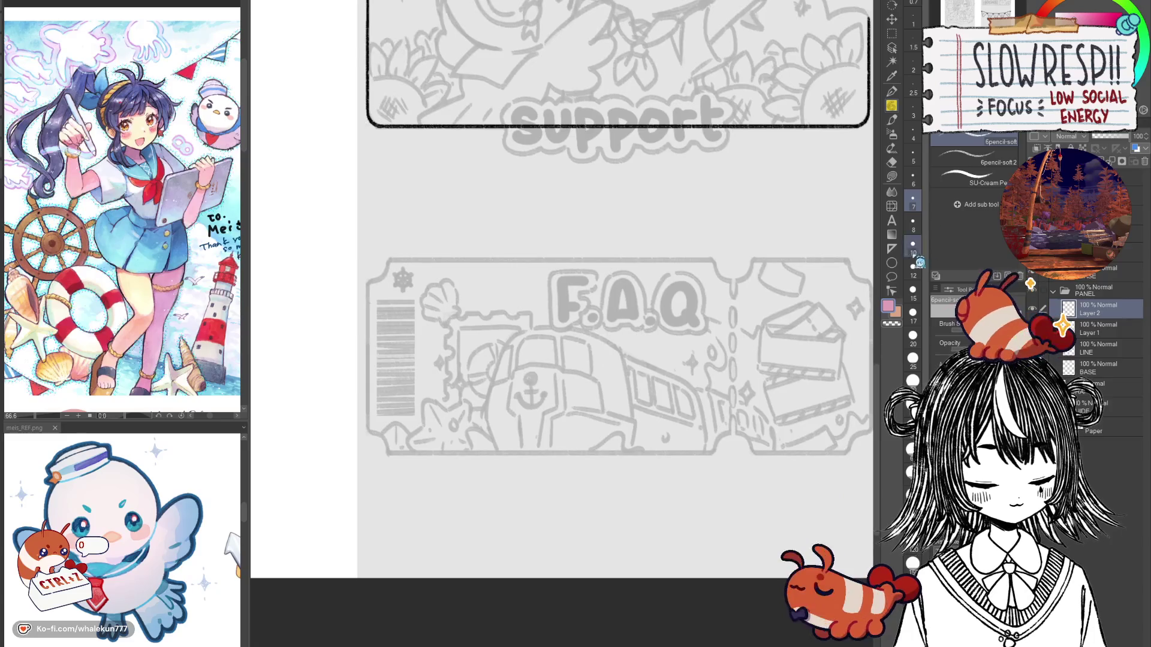
Step: Place a vertical linear ruler along the ticket's left edge
click(892, 249)
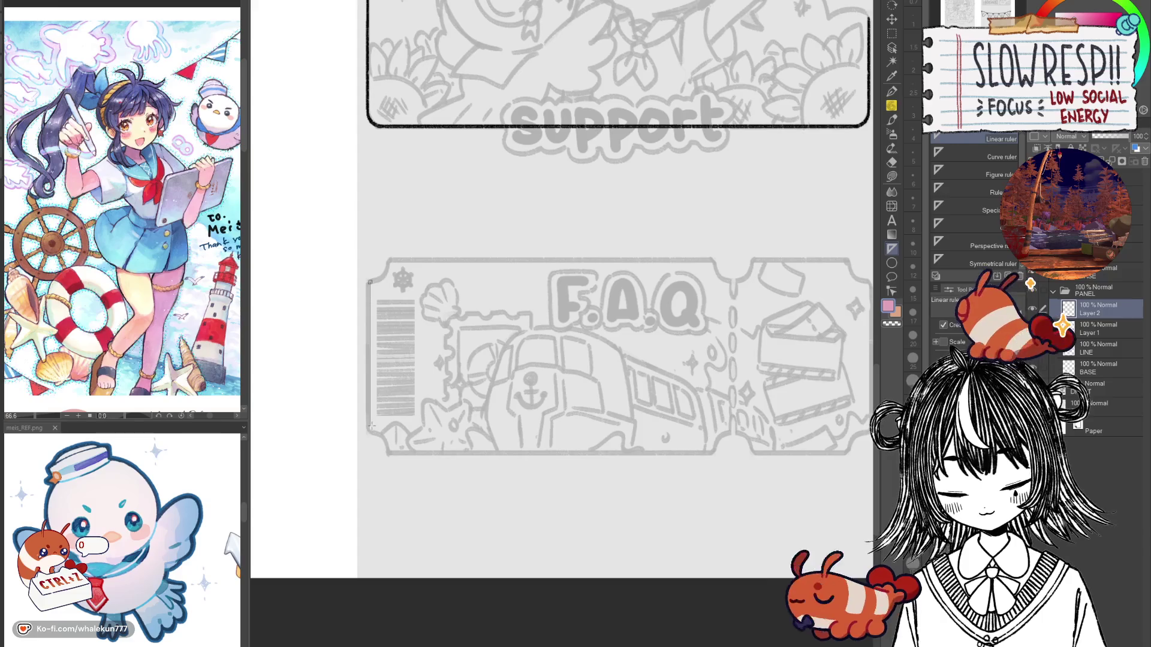
drag(656, 515, 651, 513)
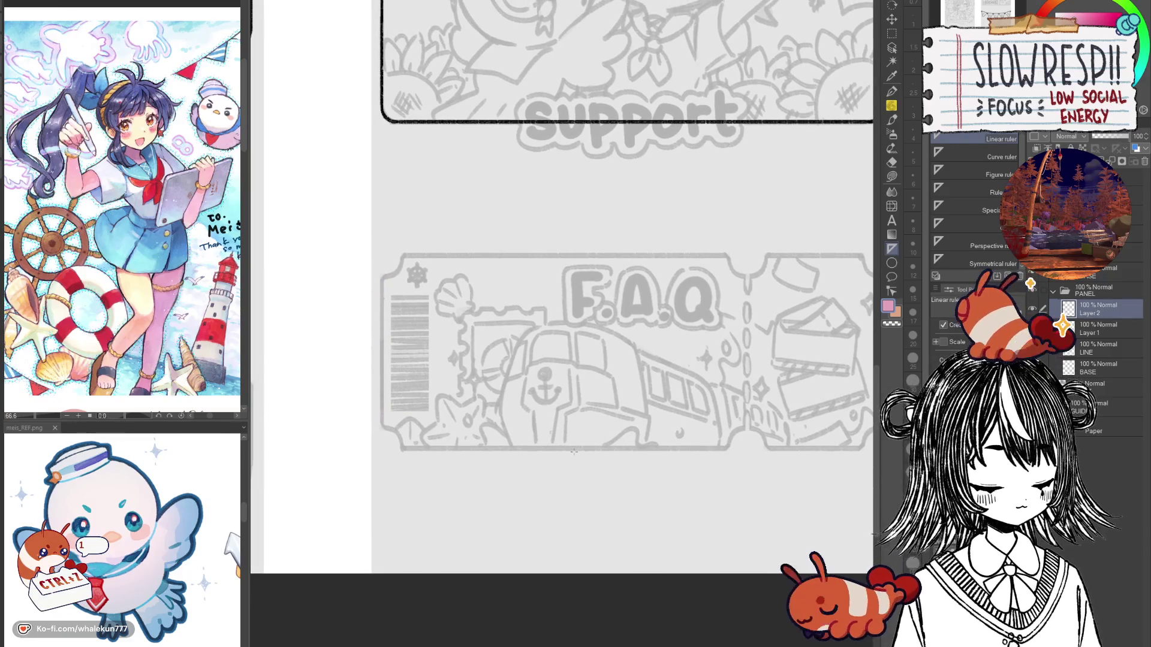
scroll(414, 359, up, 2)
scroll(402, 349, up, 2)
drag(377, 241, 395, 488)
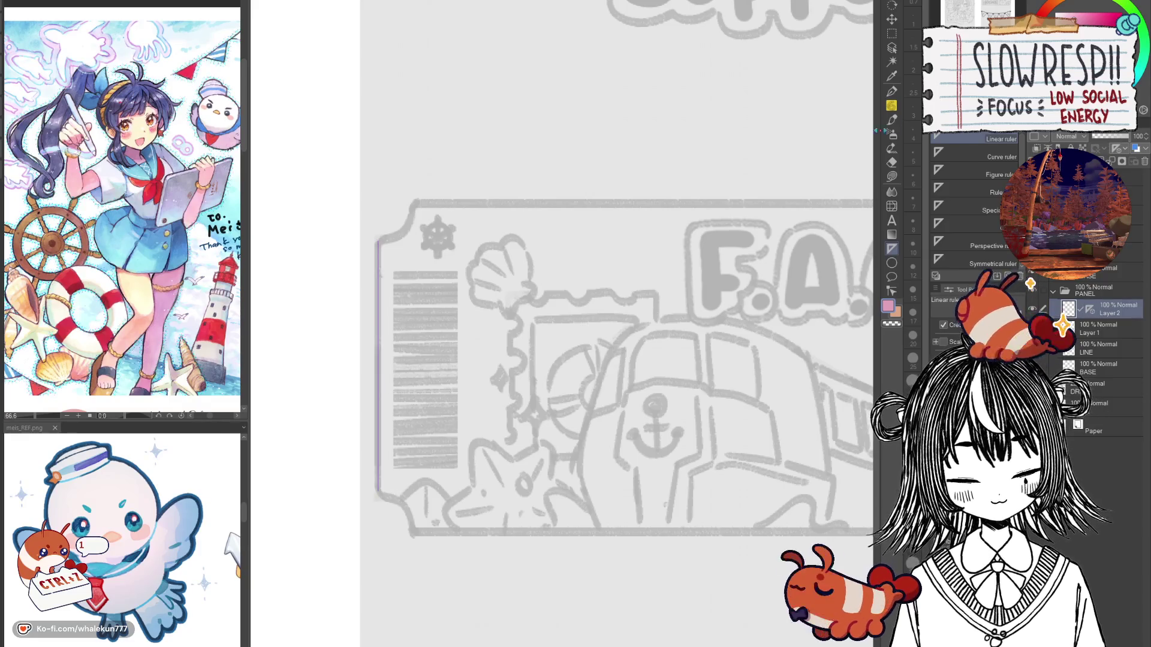
Step: Ink the ticket's left edge as a straight line along the ruler with the 6pencil-soft pencil
key(p)
key(ctrl+z)
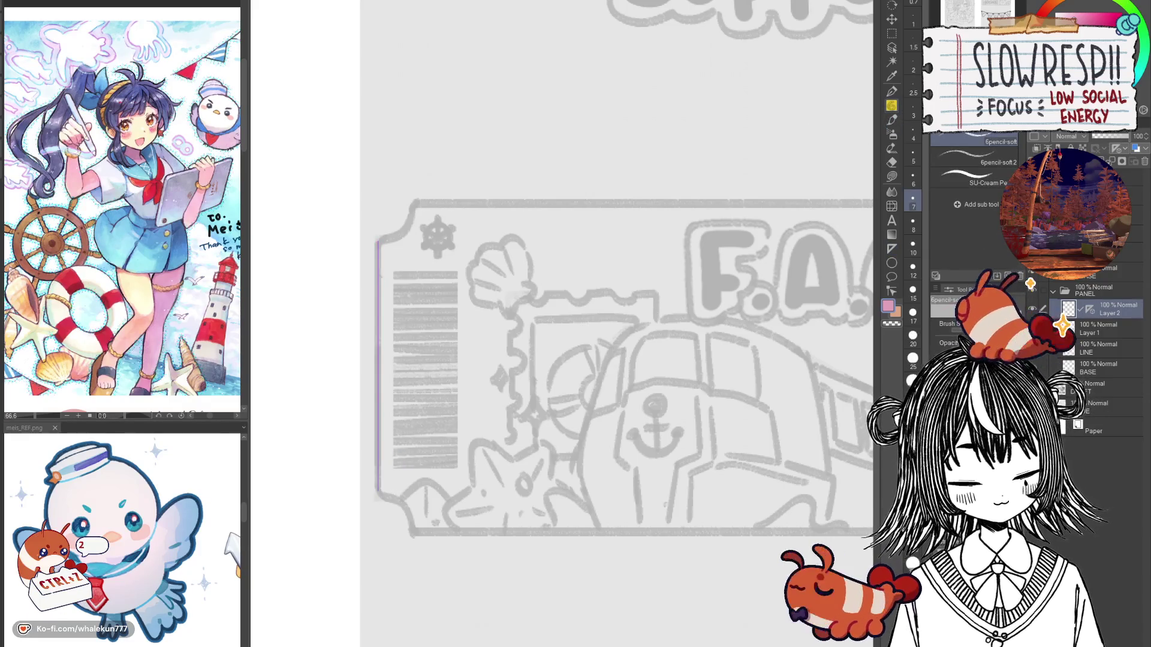
drag(379, 240, 378, 493)
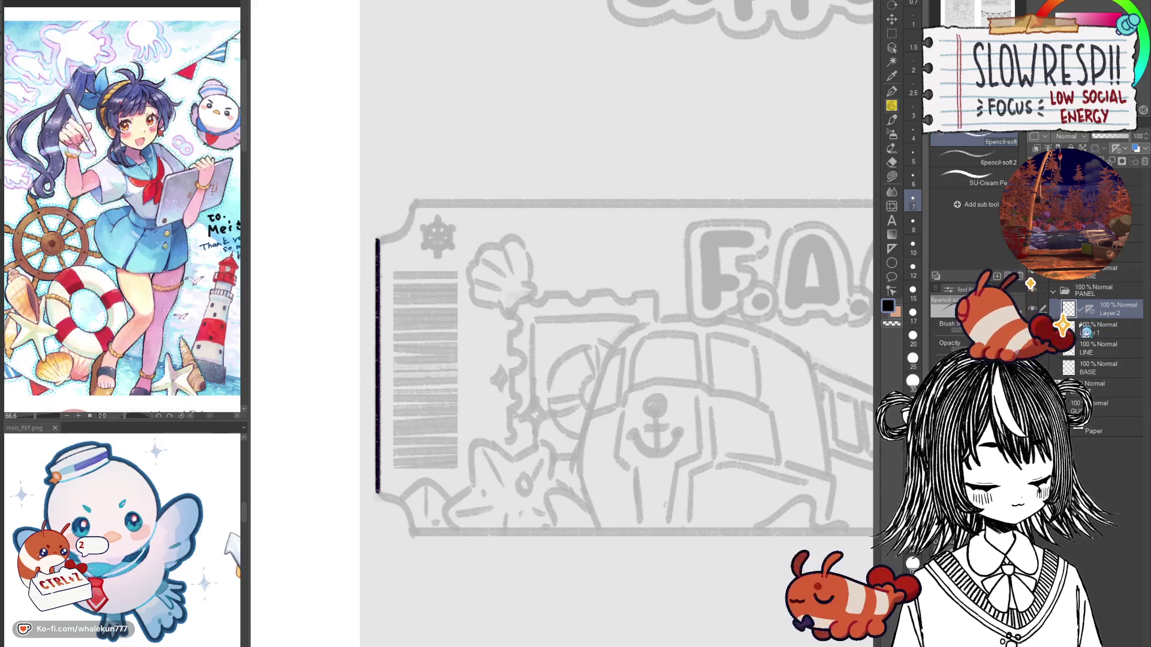
Step: Draw the curved top-left notch of the ticket, undoing and retrying the stroke
drag(440, 440, 458, 402)
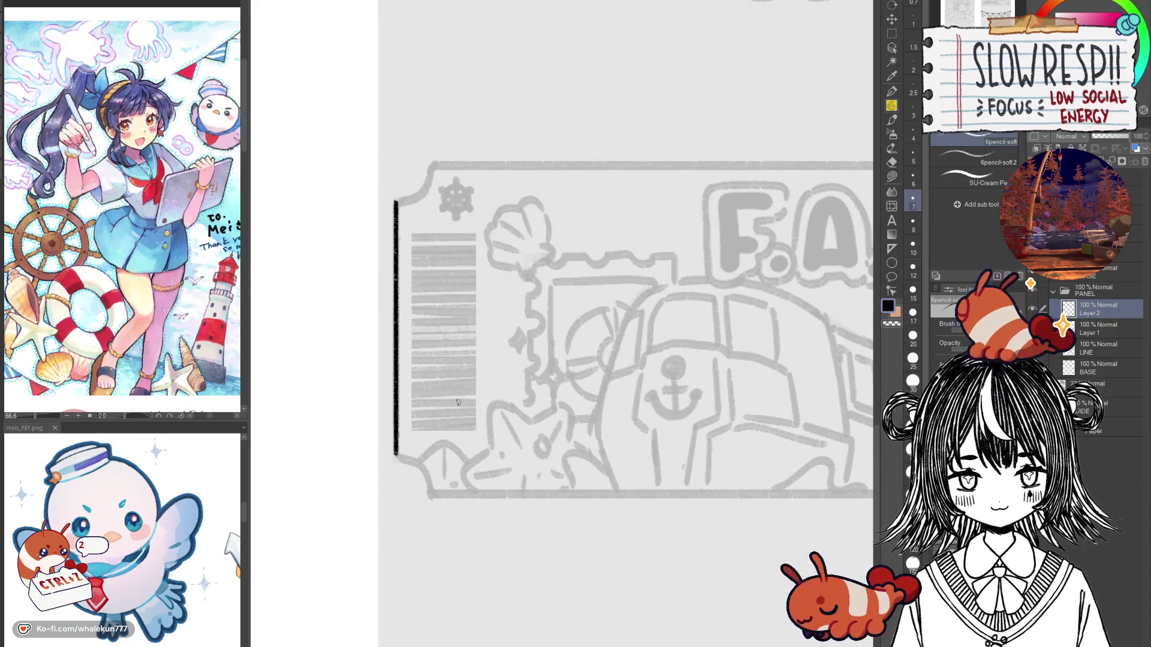
scroll(400, 446, up, 1)
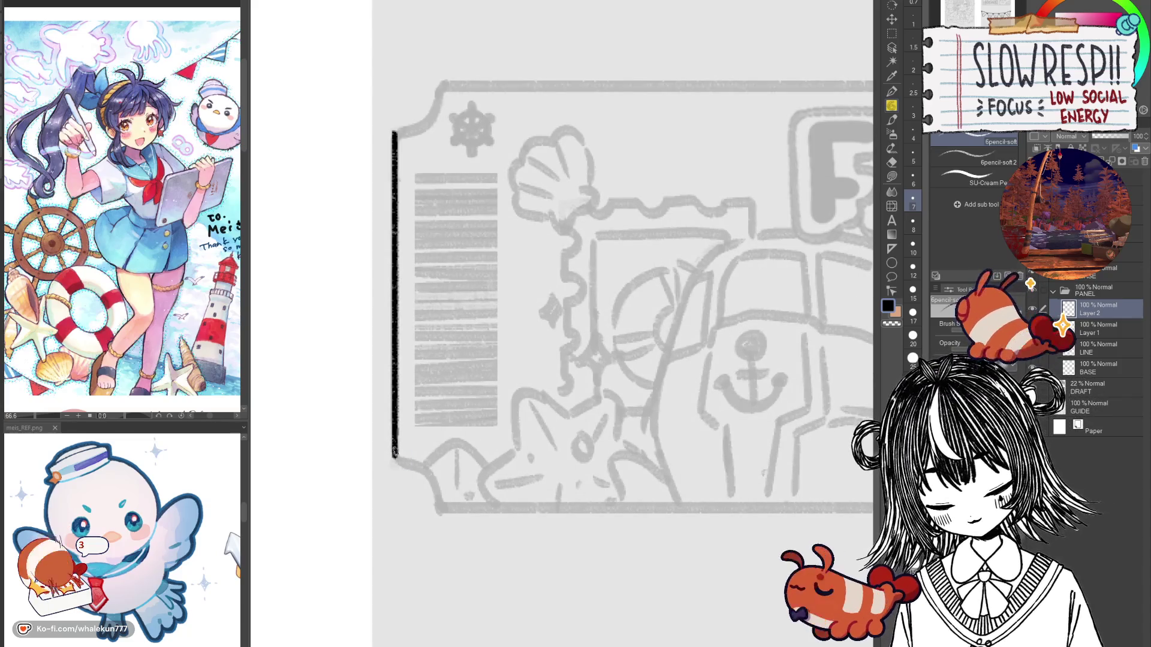
mouse_move(459, 229)
mouse_down()
mouse_move(557, 419)
mouse_move(532, 436)
mouse_up()
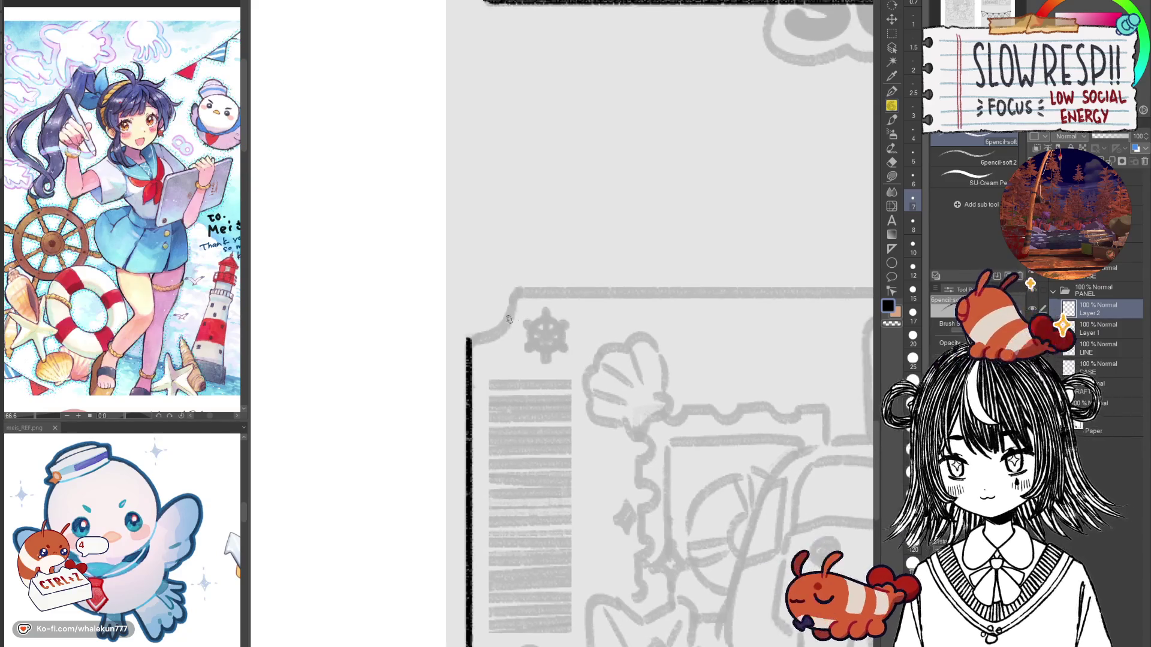
drag(469, 348, 481, 337)
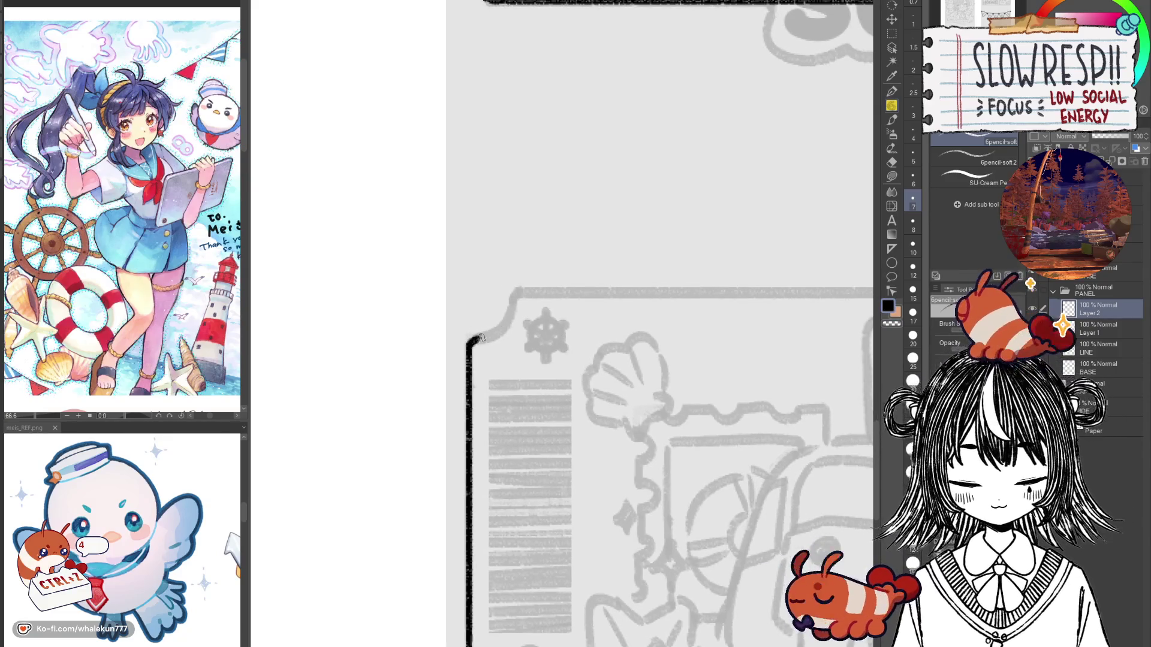
key(h)
key(h)
drag(490, 338, 487, 368)
key(ctrl+z)
Step: Redraw the top-left corner curve and connect it to the left edge line
key(ctrl+z)
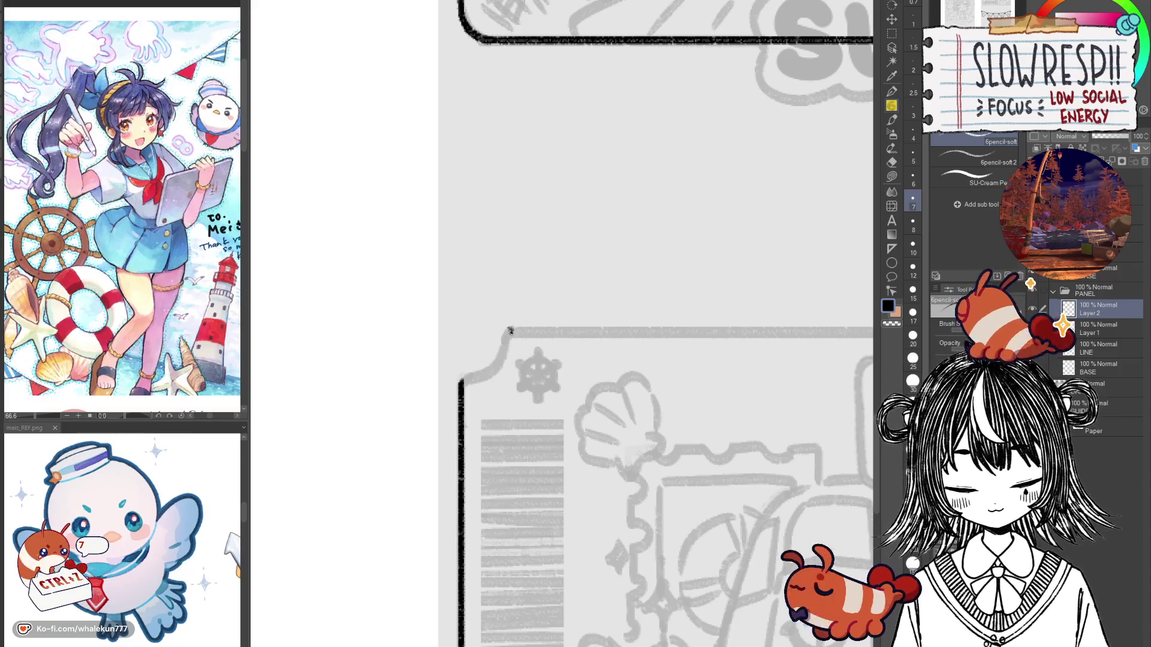
drag(501, 358, 477, 379)
key(ctrl+z)
mouse_move(544, 518)
mouse_down()
mouse_move(574, 429)
mouse_move(557, 384)
mouse_move(636, 547)
mouse_up()
mouse_move(586, 323)
mouse_down()
mouse_move(572, 364)
mouse_move(540, 379)
mouse_up()
key(ctrl+z)
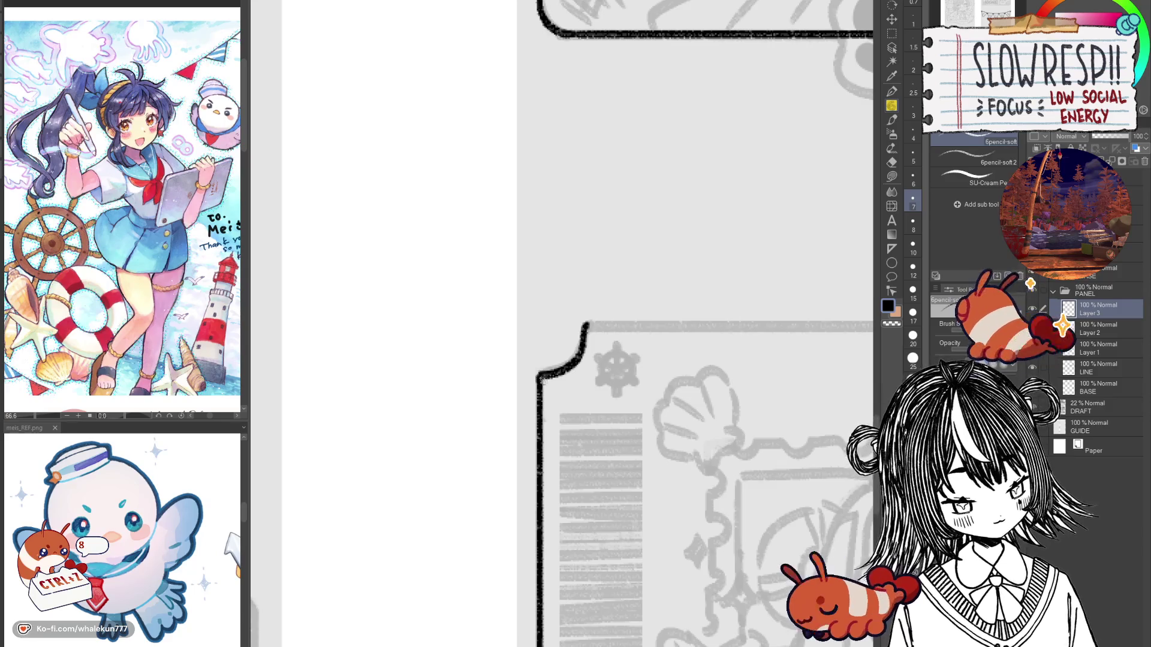
key(ctrl+z)
mouse_move(586, 323)
mouse_down()
mouse_move(575, 361)
mouse_move(597, 376)
mouse_move(574, 367)
mouse_move(535, 398)
mouse_up()
key(ctrl+z)
drag(600, 536, 538, 166)
Step: Duplicate the corner curve, flip it vertically, move it to the bottom-left corner, and merge down
key(ctrl+c)
key(ctrl+v)
key(ctrl+t)
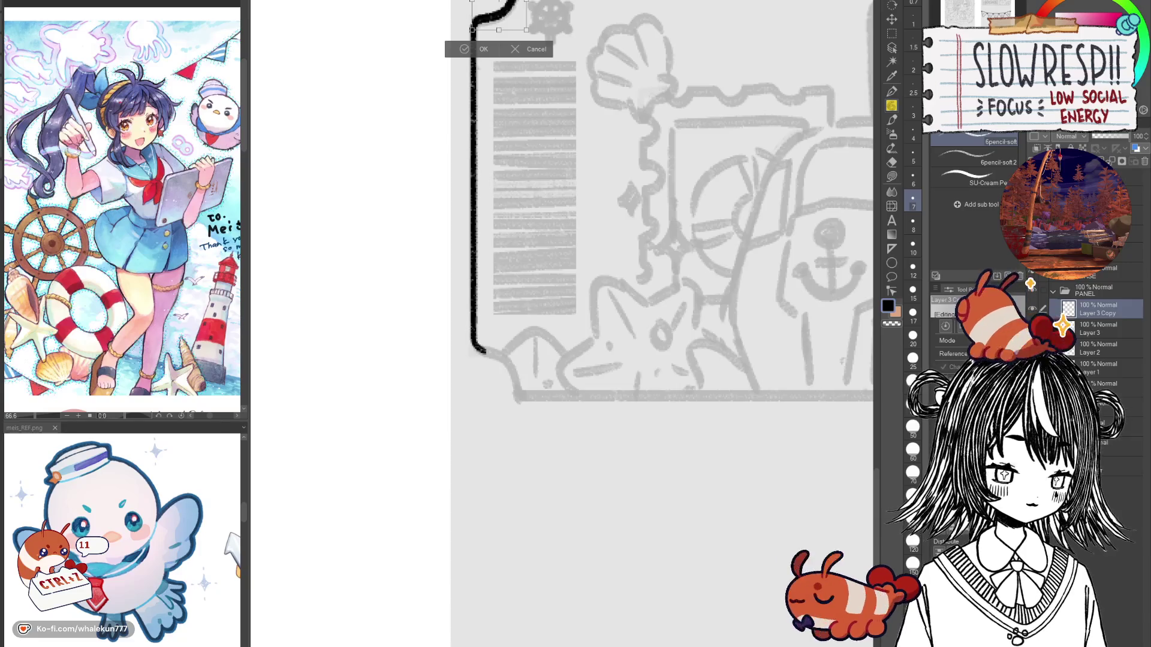
key(Return)
key(k)
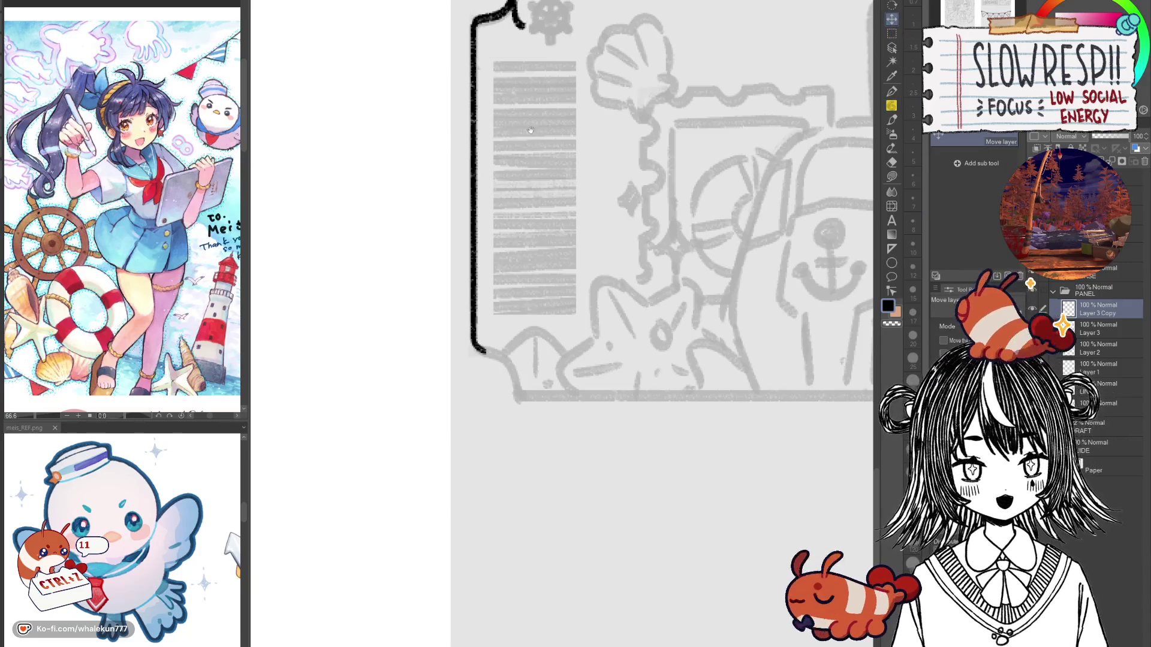
drag(571, 134, 538, 247)
drag(486, 124, 506, 494)
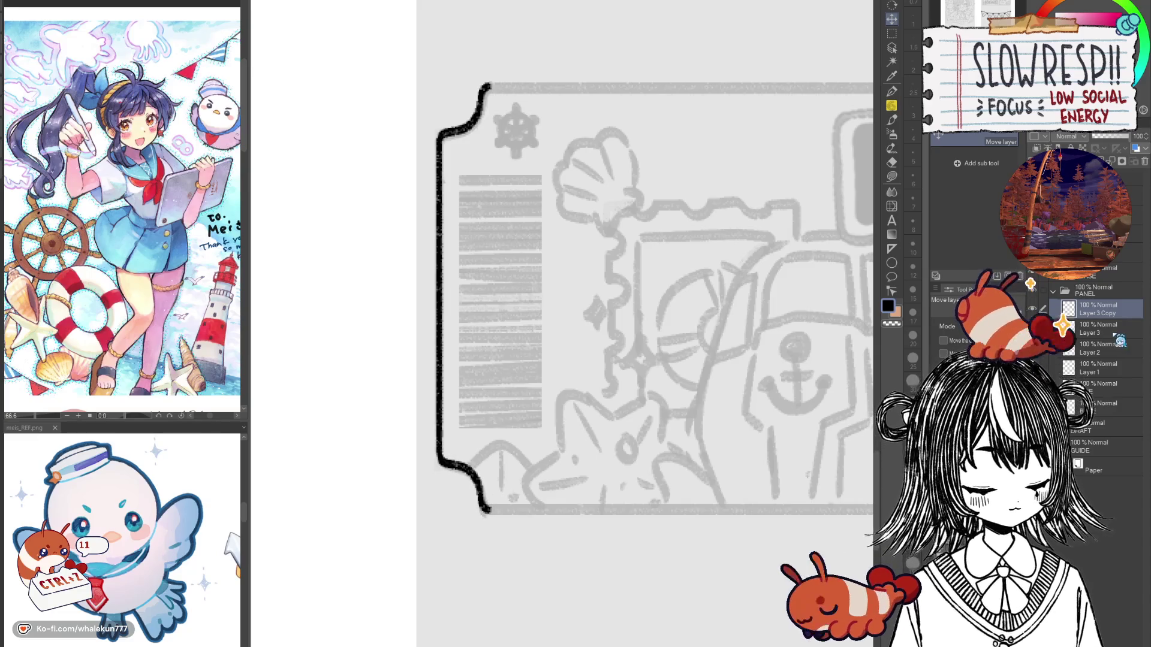
key(ctrl+e)
Step: Pan along the ticket's left edge, switching from the eraser back to the soft pencil
key(e)
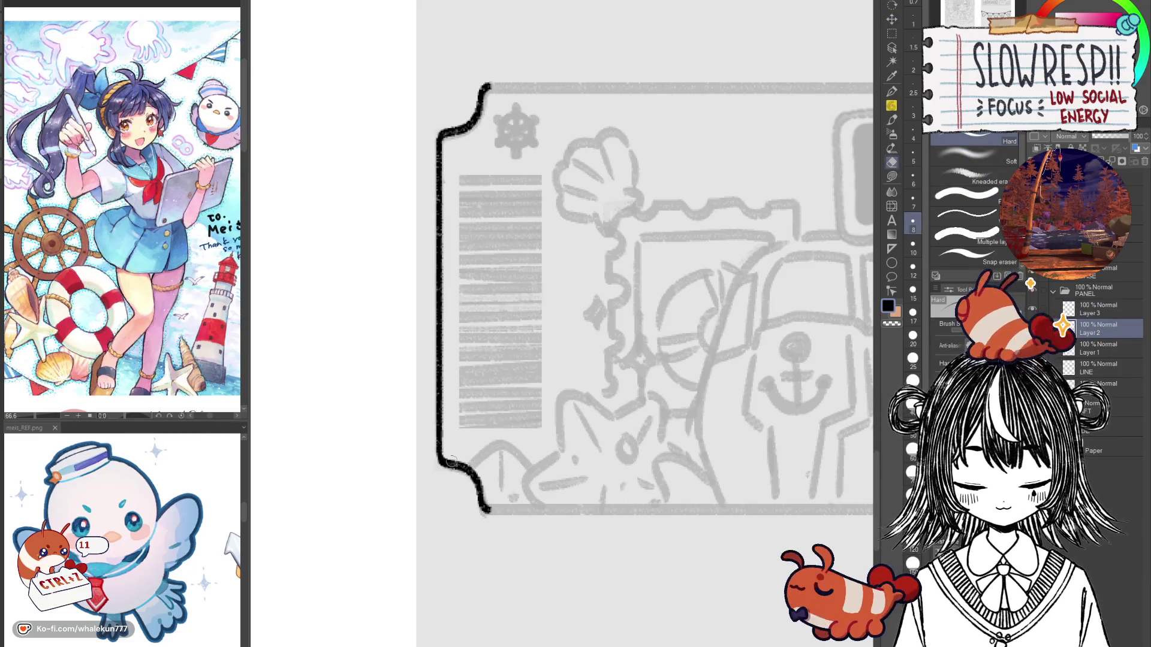
drag(435, 467, 473, 479)
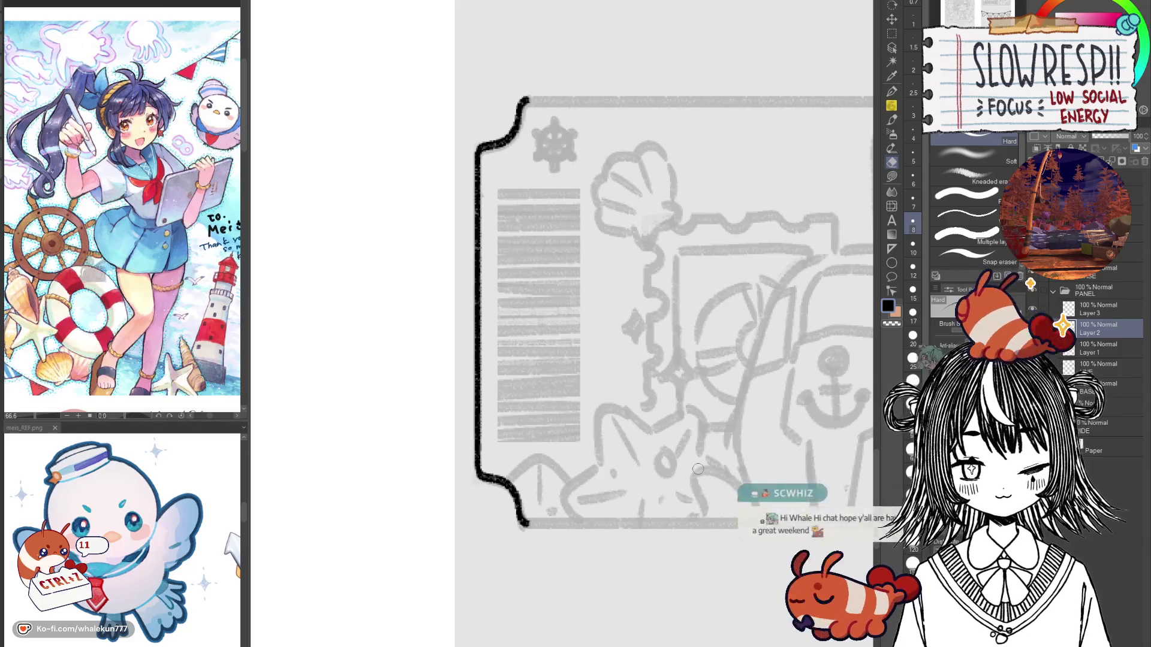
key(p)
drag(708, 478, 682, 466)
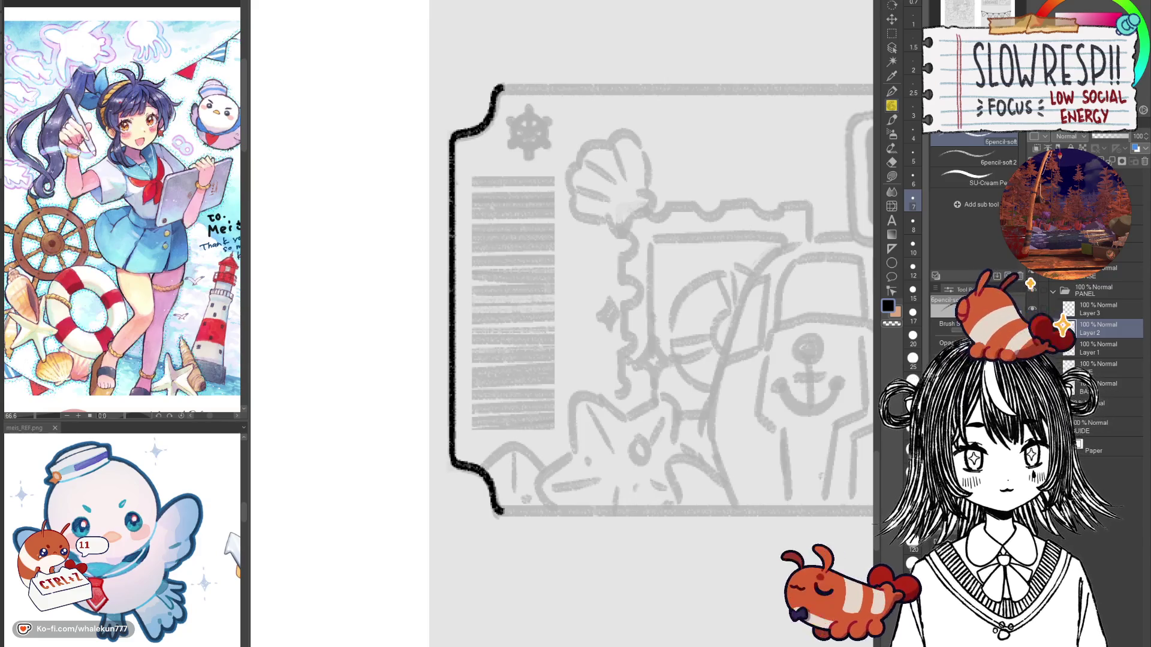
drag(653, 537, 524, 531)
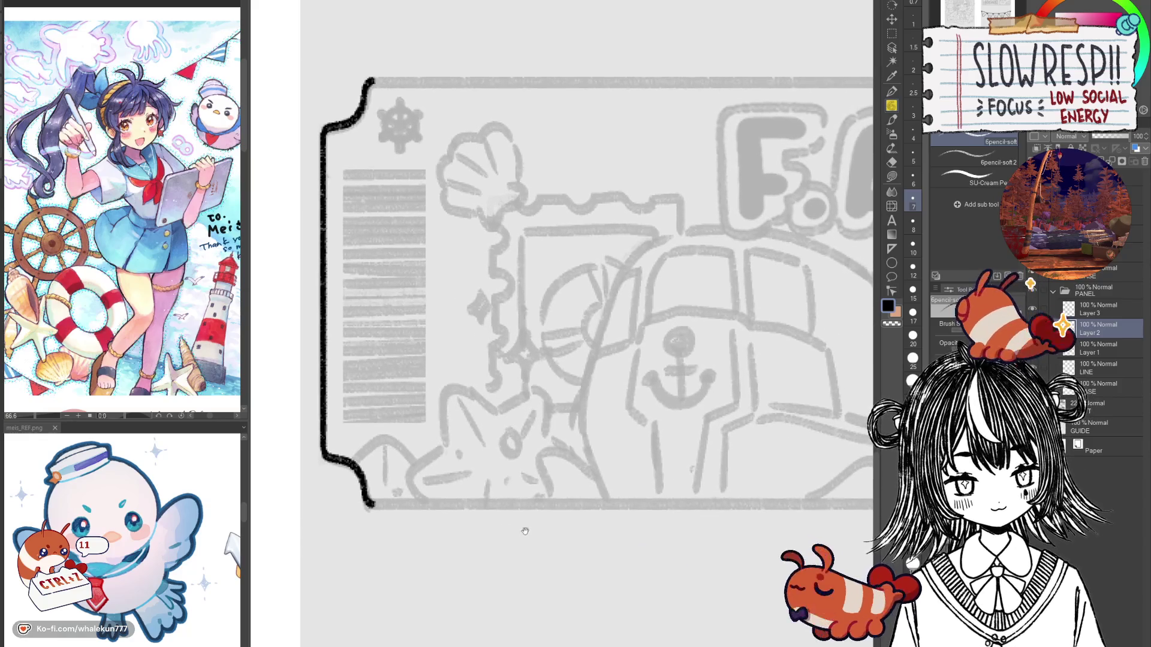
Step: Duplicate the left-edge bracket layer, flip the copy horizontally, and drag it to the ticket's right edge
scroll(524, 531, down, 1)
scroll(527, 530, down, 3)
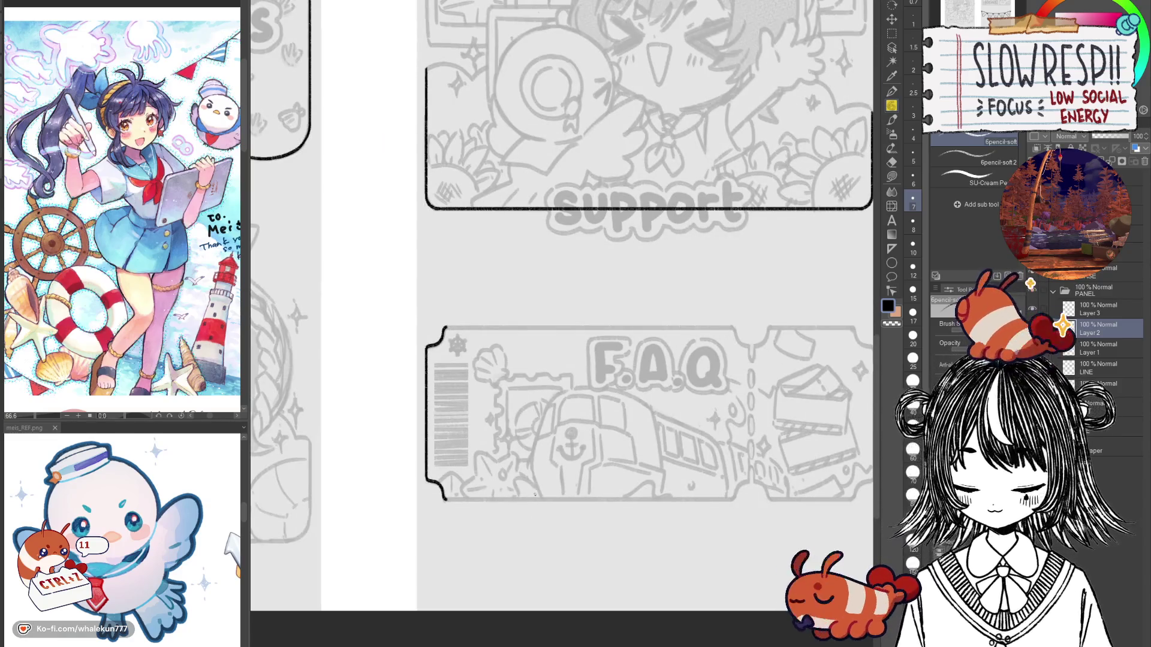
click(1097, 308)
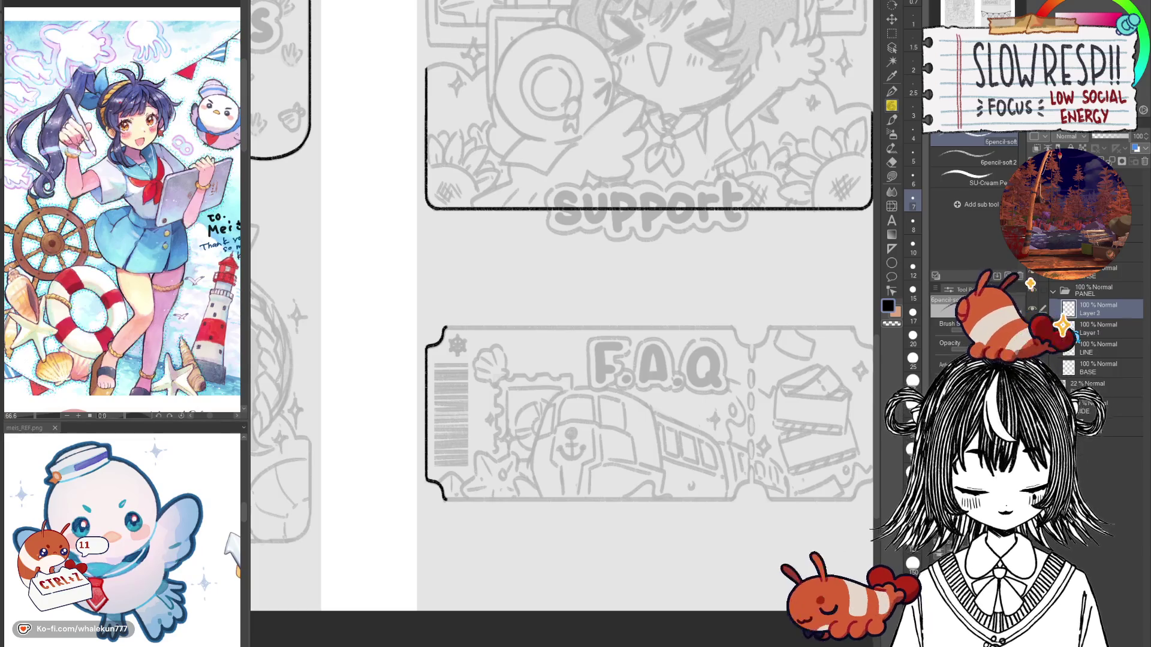
key(ctrl+c)
key(ctrl+v)
key(ctrl+t)
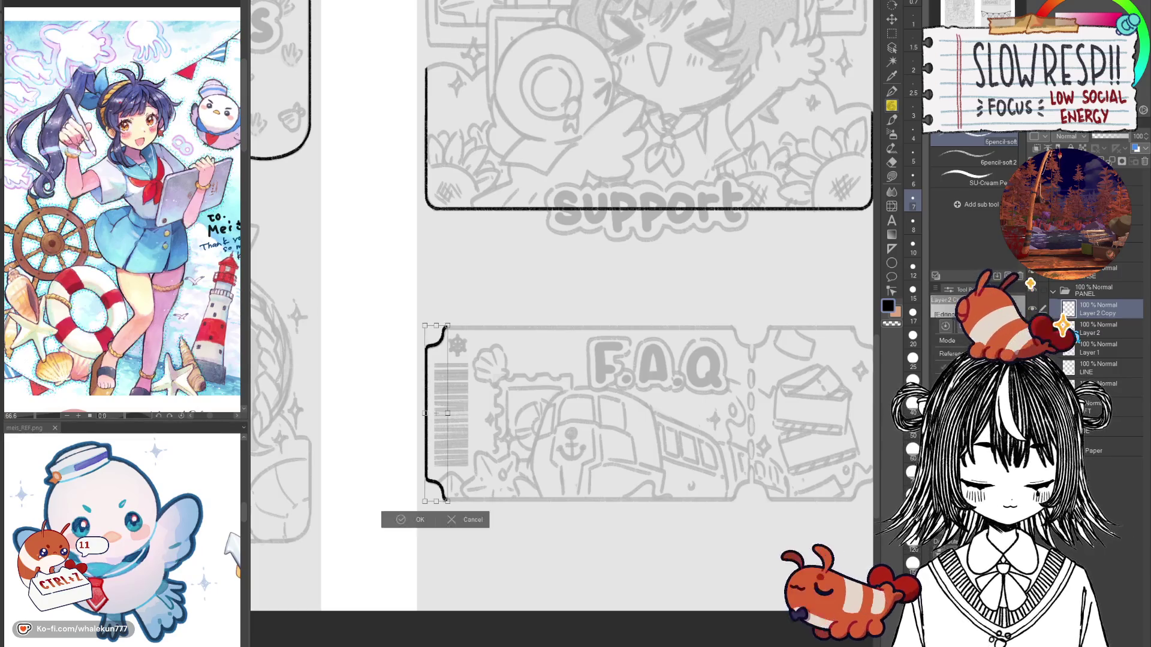
key(h)
key(Return)
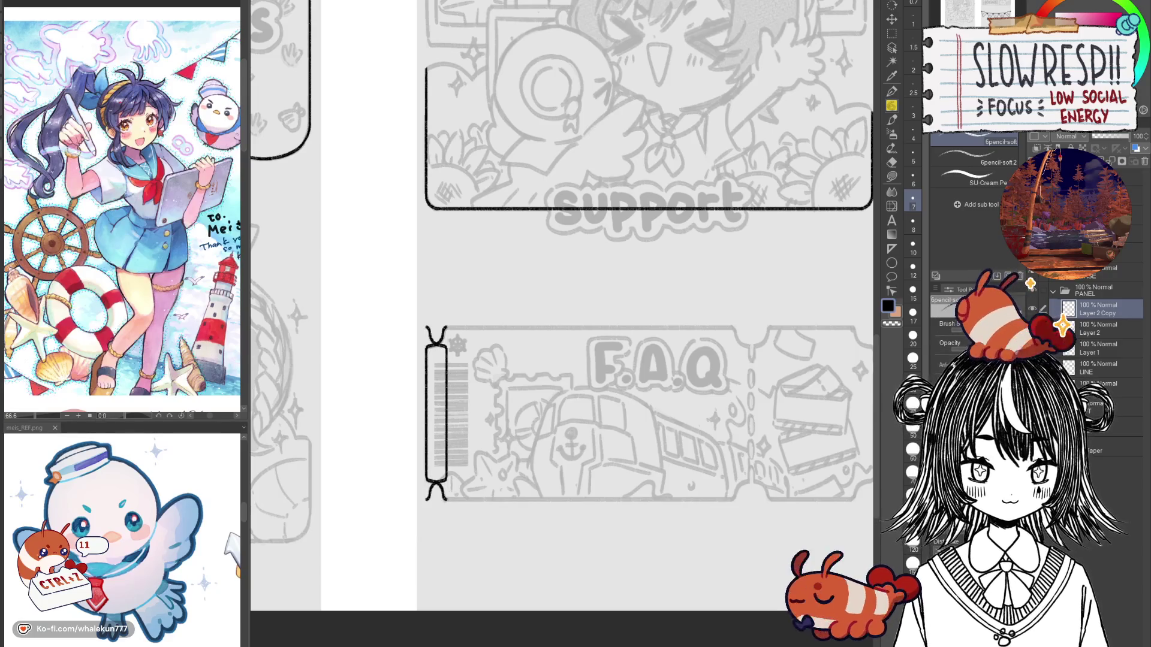
key(k)
drag(695, 461, 602, 462)
drag(368, 447, 799, 454)
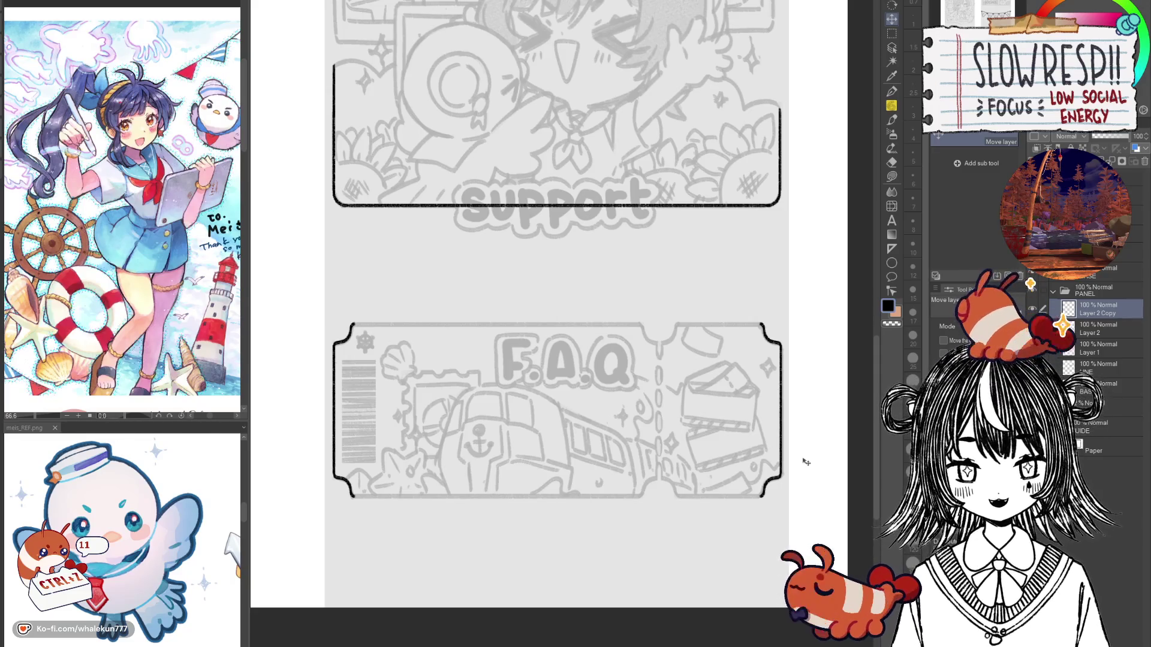
Step: Pan around the FAQ ticket to check the mirrored right edge, then undo to compare
mouse_move(674, 523)
mouse_down()
mouse_move(684, 448)
mouse_move(696, 500)
mouse_up()
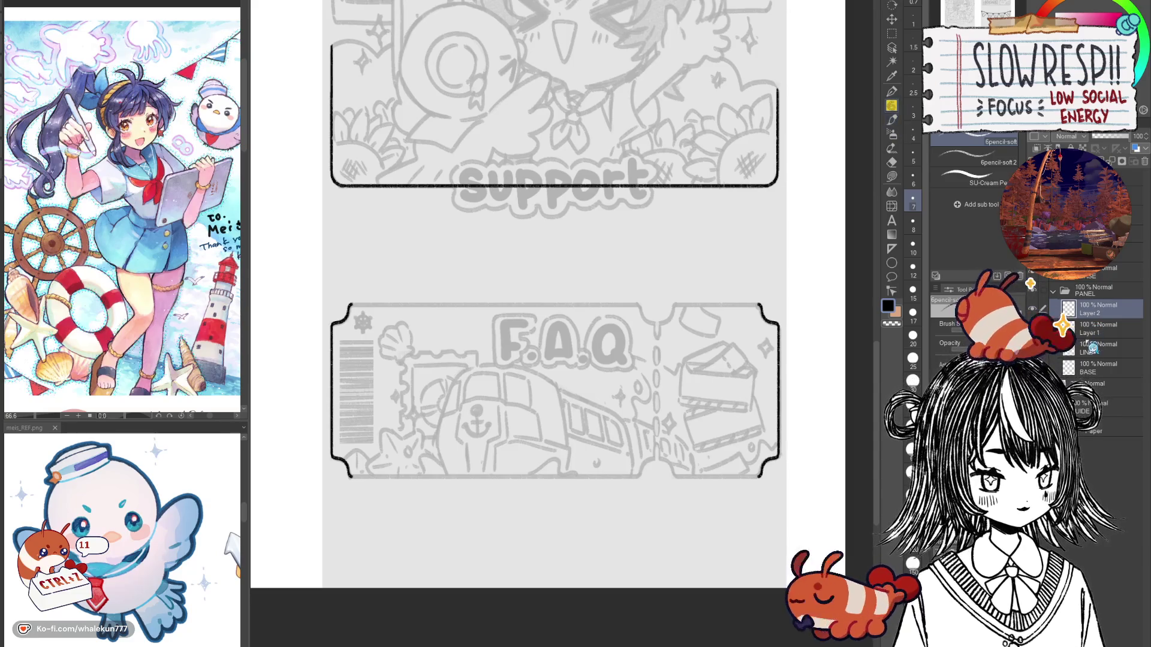
drag(703, 483, 724, 461)
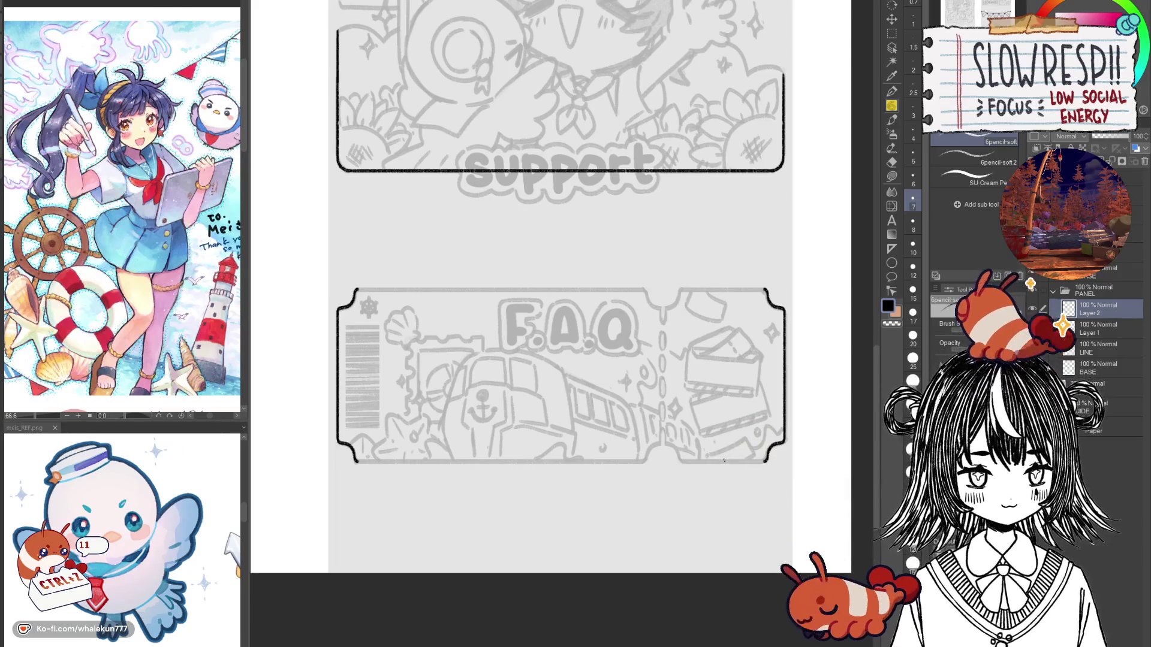
key(ctrl+z)
Step: Restore the inked edges and set a horizontal ruler along the ticket's bottom edge
key(ctrl+y)
click(891, 248)
mouse_move(615, 491)
mouse_down()
mouse_move(598, 449)
mouse_move(401, 429)
mouse_up()
drag(279, 414, 796, 413)
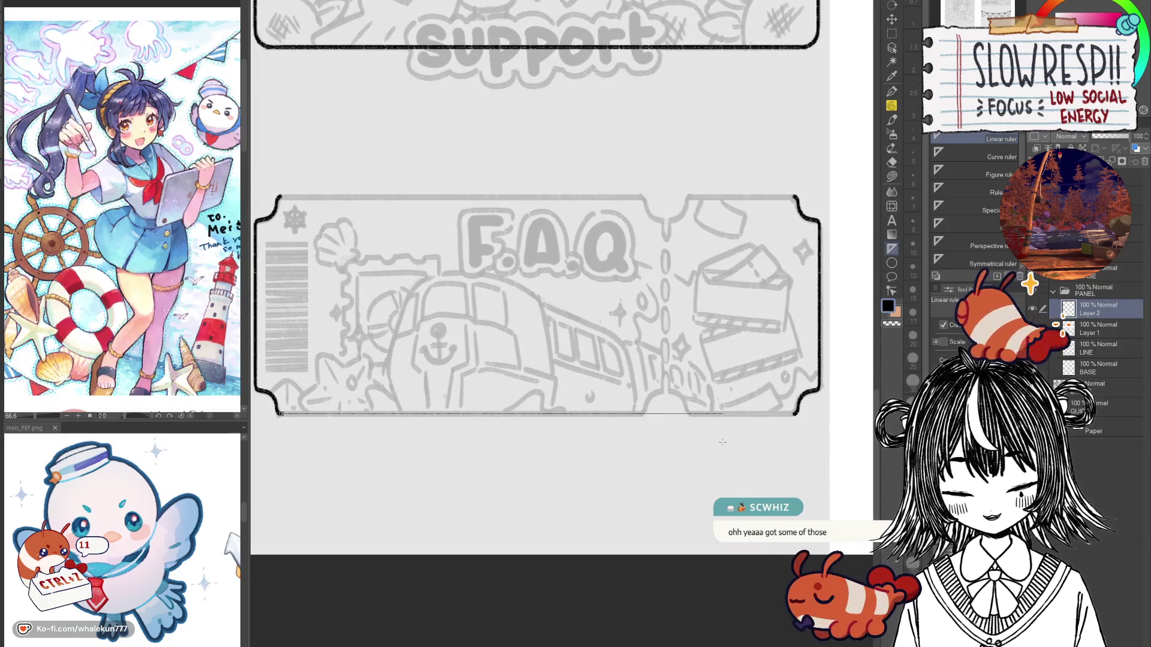
Step: Ink the straight bottom edge on a new Layer 3 with the soft pencil
click(892, 120)
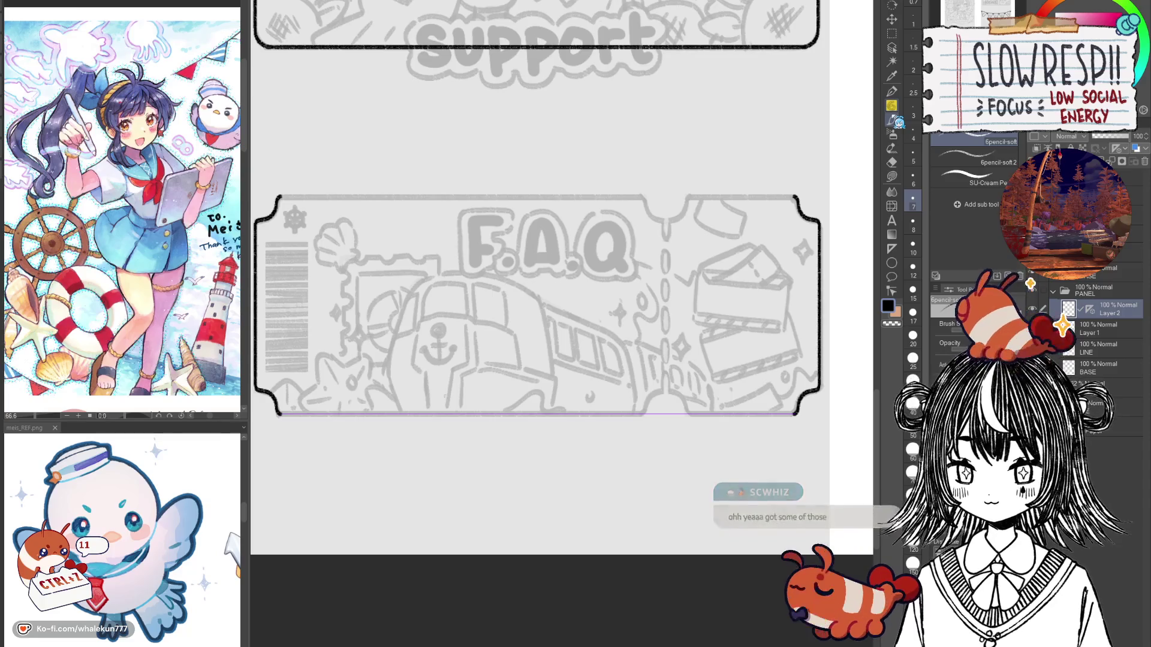
drag(279, 441, 643, 442)
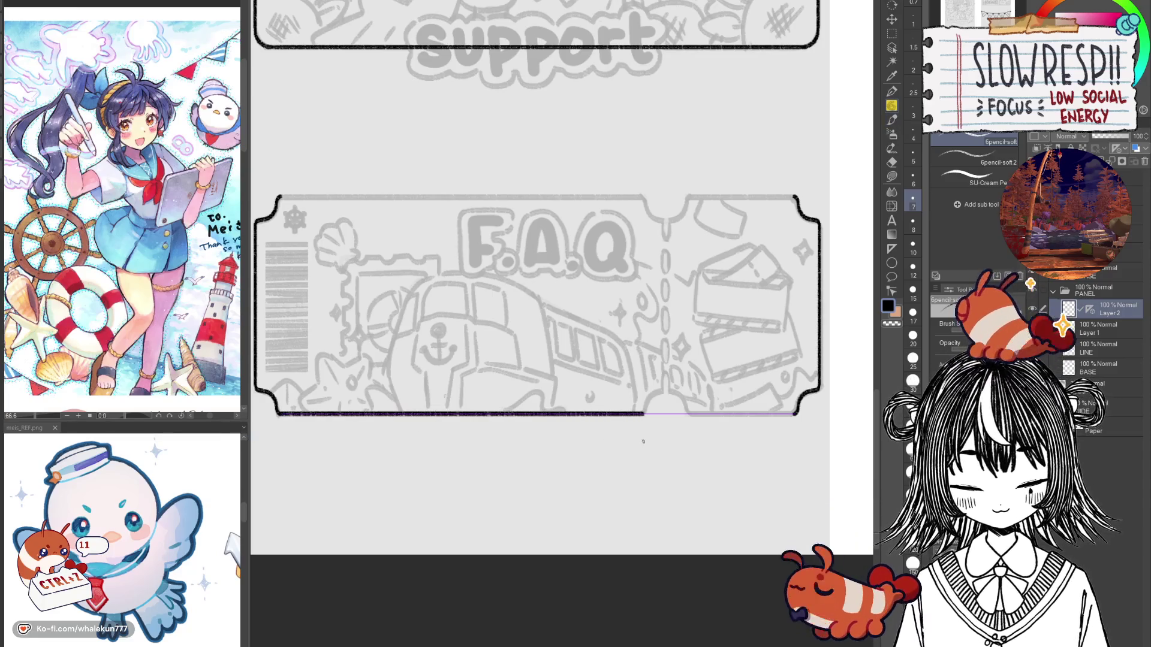
key(ctrl+z)
key(ctrl+z)
key(ctrl+shift+n)
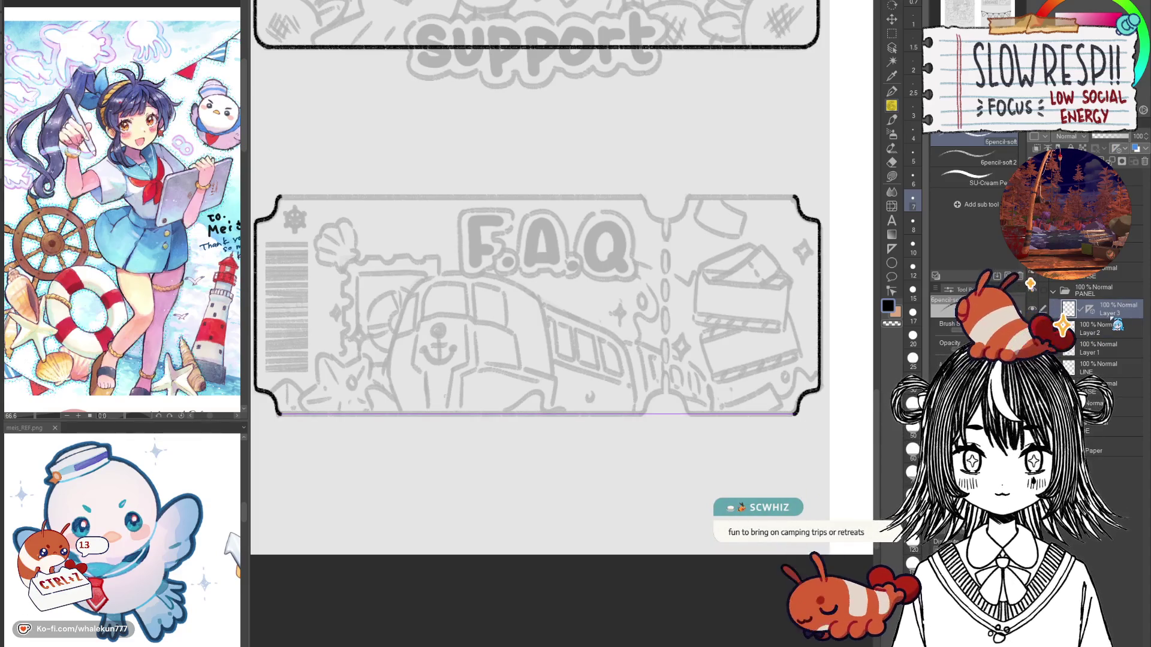
drag(281, 413, 630, 421)
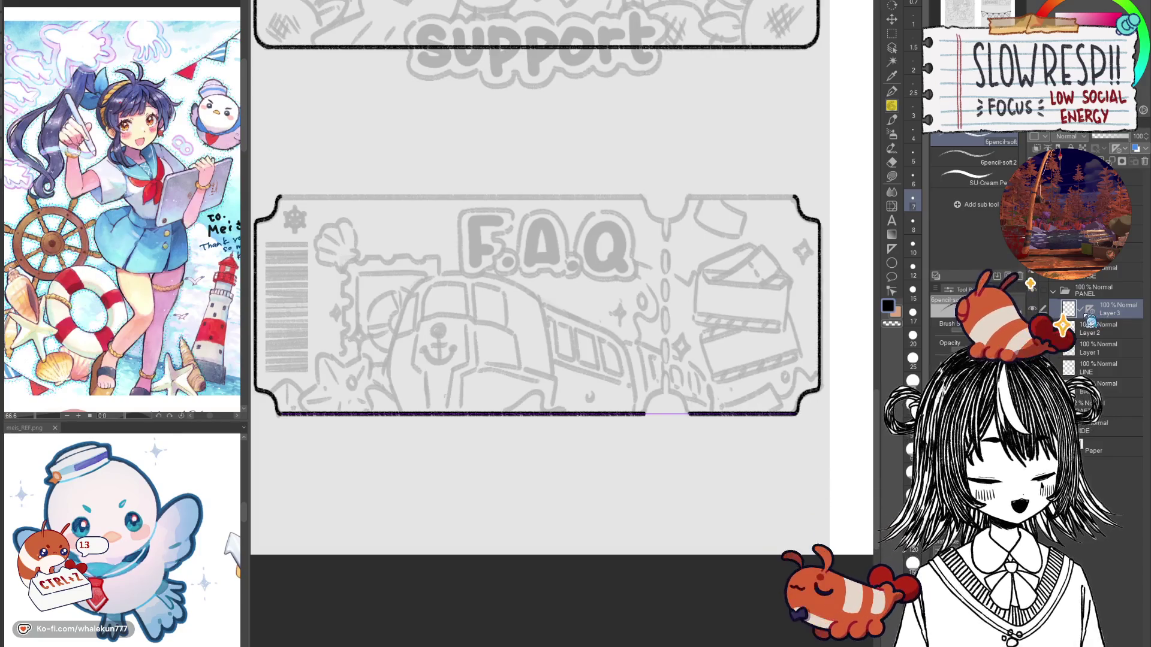
scroll(796, 397, up, 2)
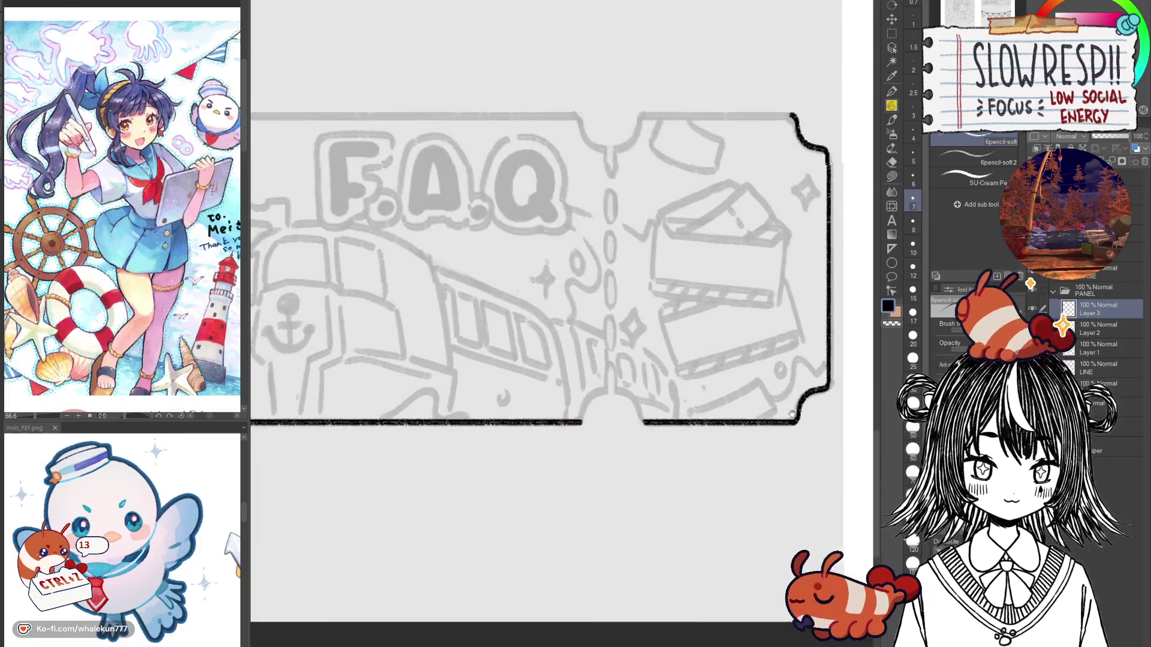
scroll(779, 420, up, 2)
drag(745, 446, 859, 394)
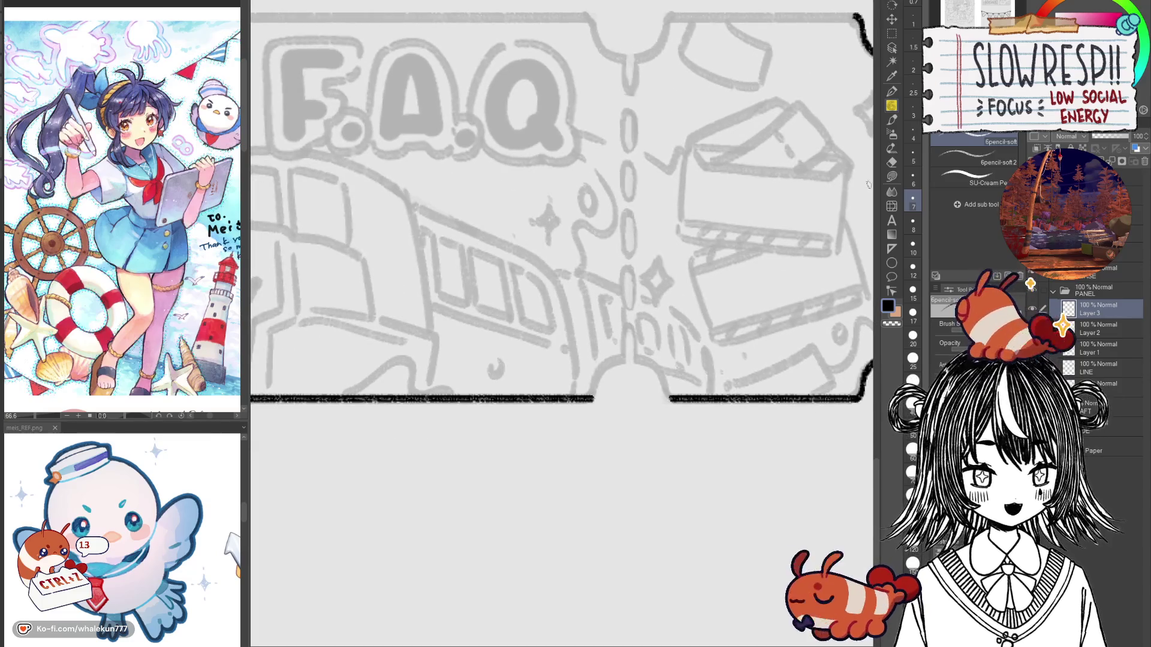
click(891, 19)
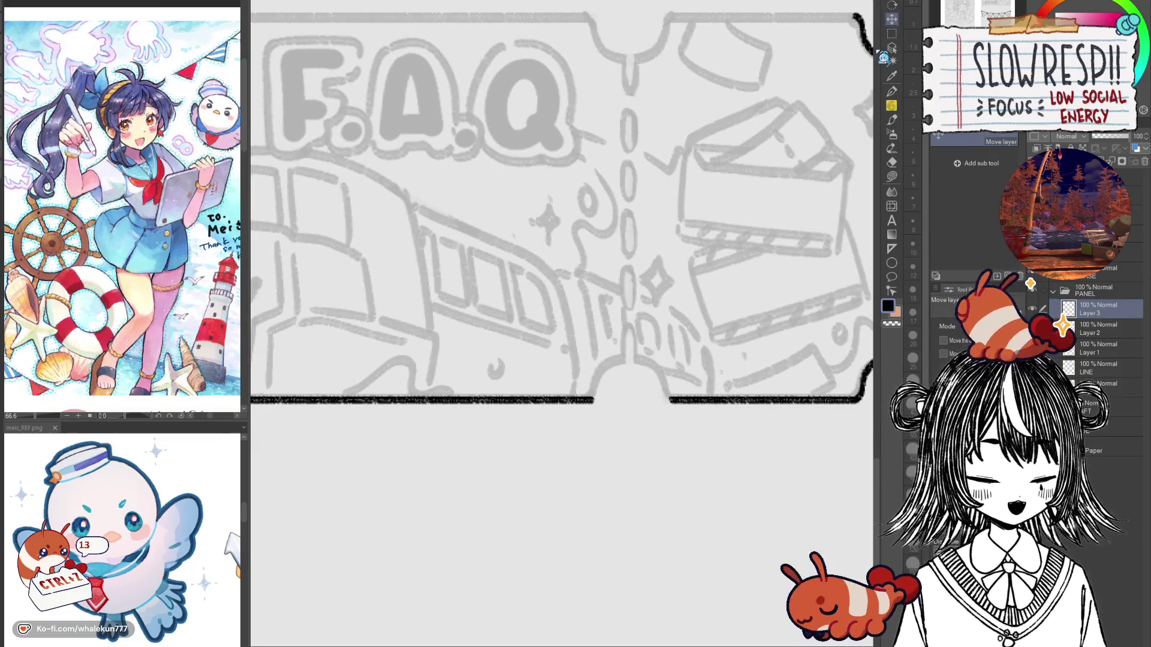
drag(444, 496, 714, 496)
drag(529, 496, 817, 495)
drag(659, 501, 664, 530)
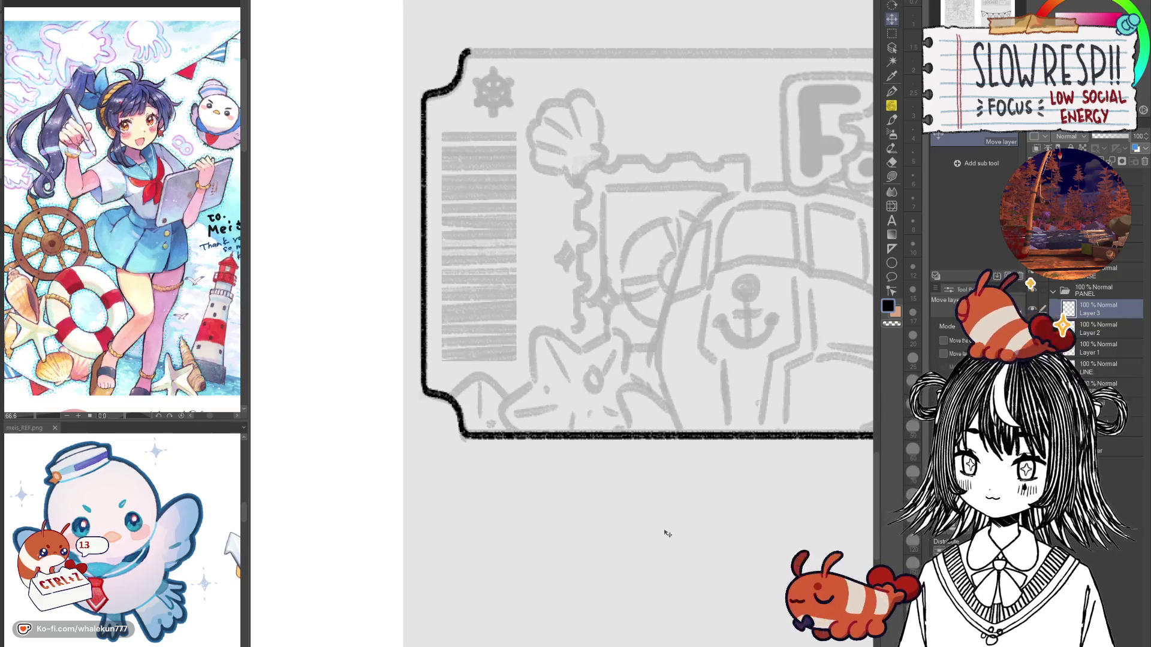
key(p)
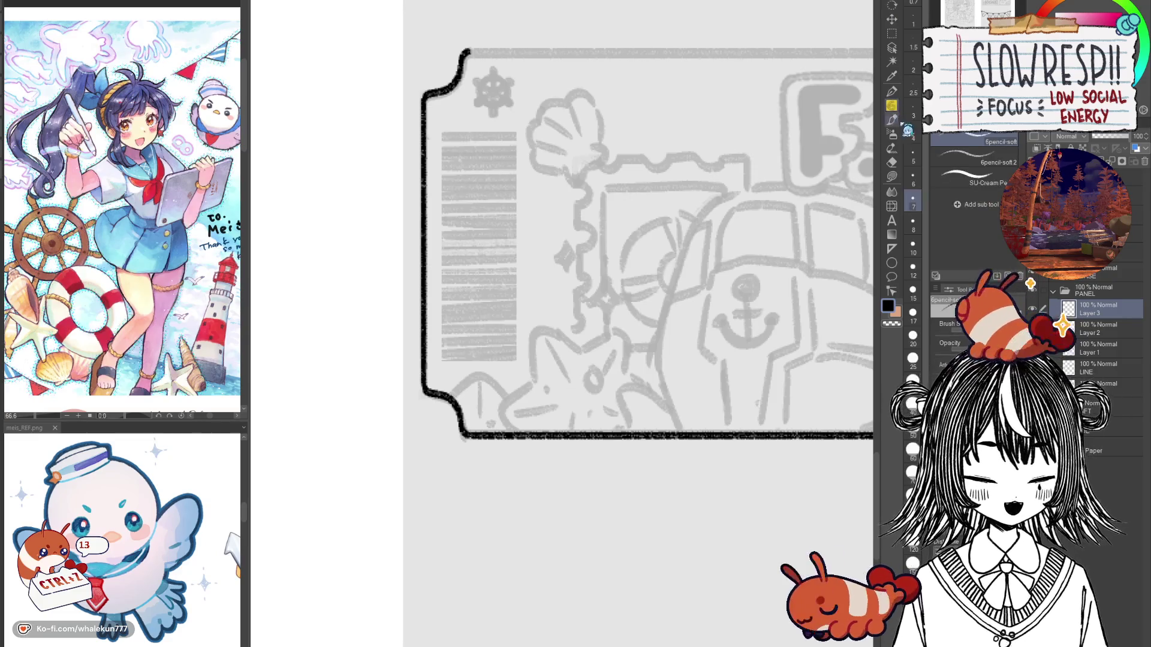
drag(667, 533, 605, 526)
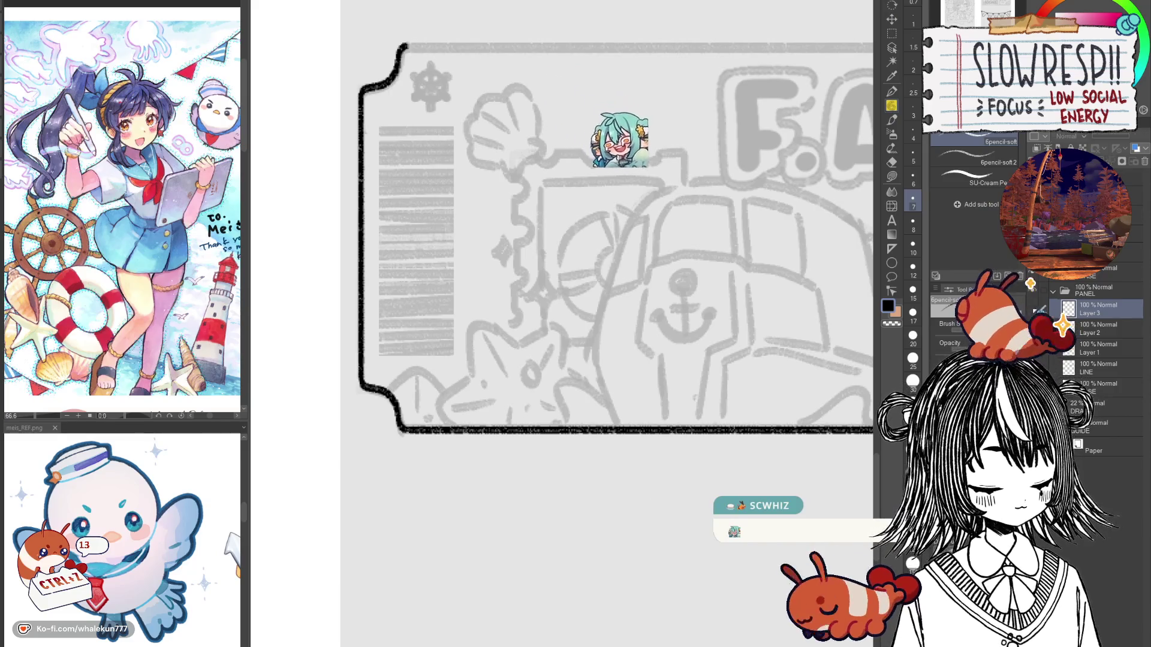
drag(685, 470, 610, 533)
scroll(610, 533, down, 2)
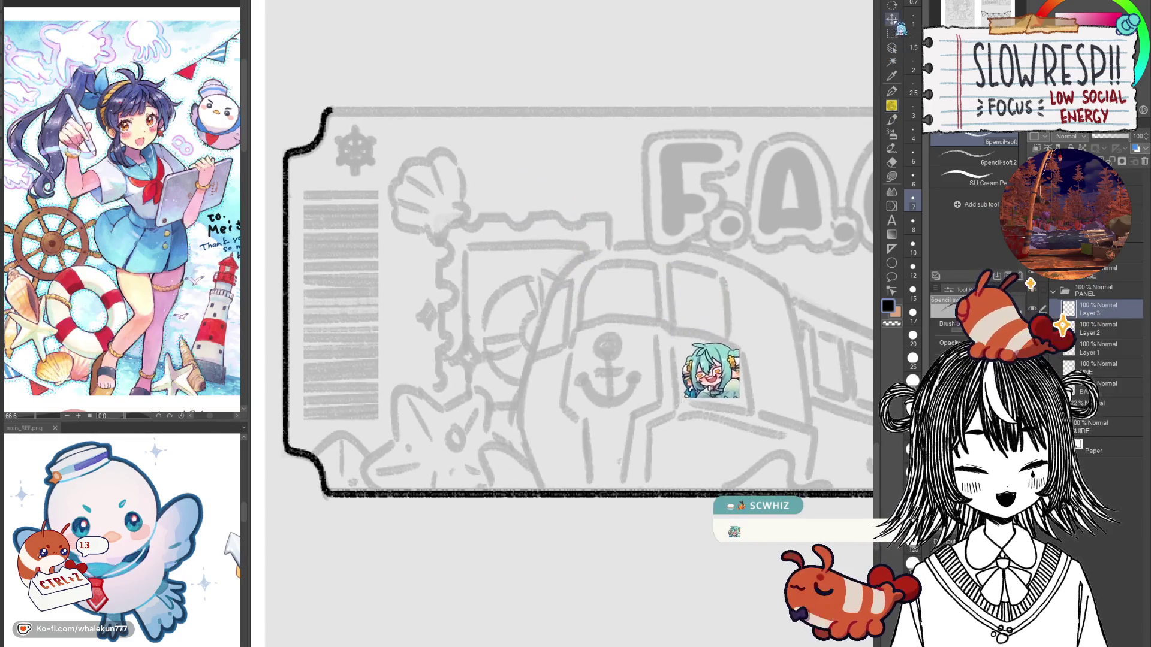
scroll(612, 528, down, 2)
key(k)
scroll(617, 514, down, 1)
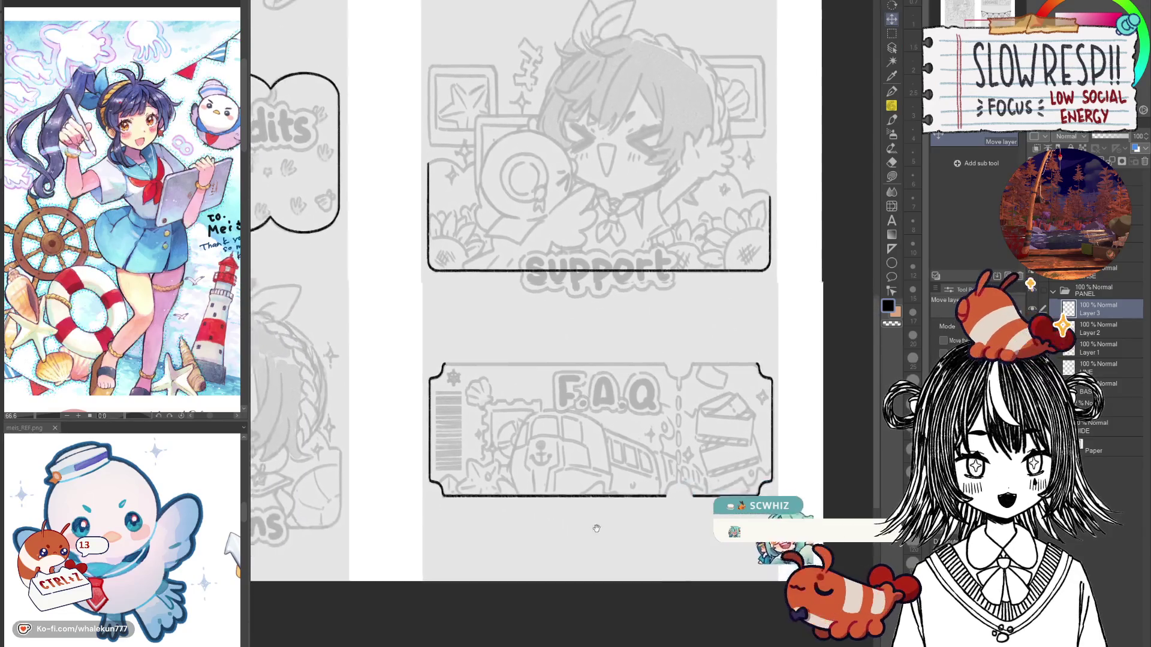
Step: Duplicate Layer 3 and move the copy up to become the F.A.Q. ticket's top edge
scroll(616, 521, up, 2)
scroll(616, 530, down, 1)
scroll(616, 537, up, 1)
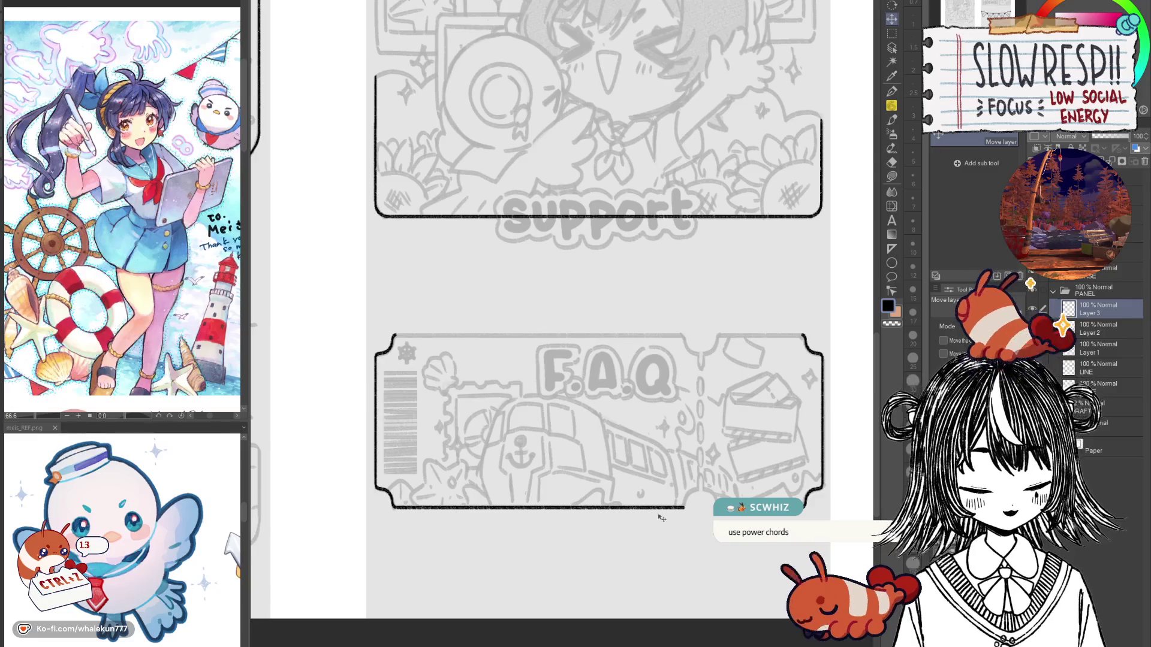
key(ctrl+c)
key(ctrl+v)
drag(628, 568, 628, 395)
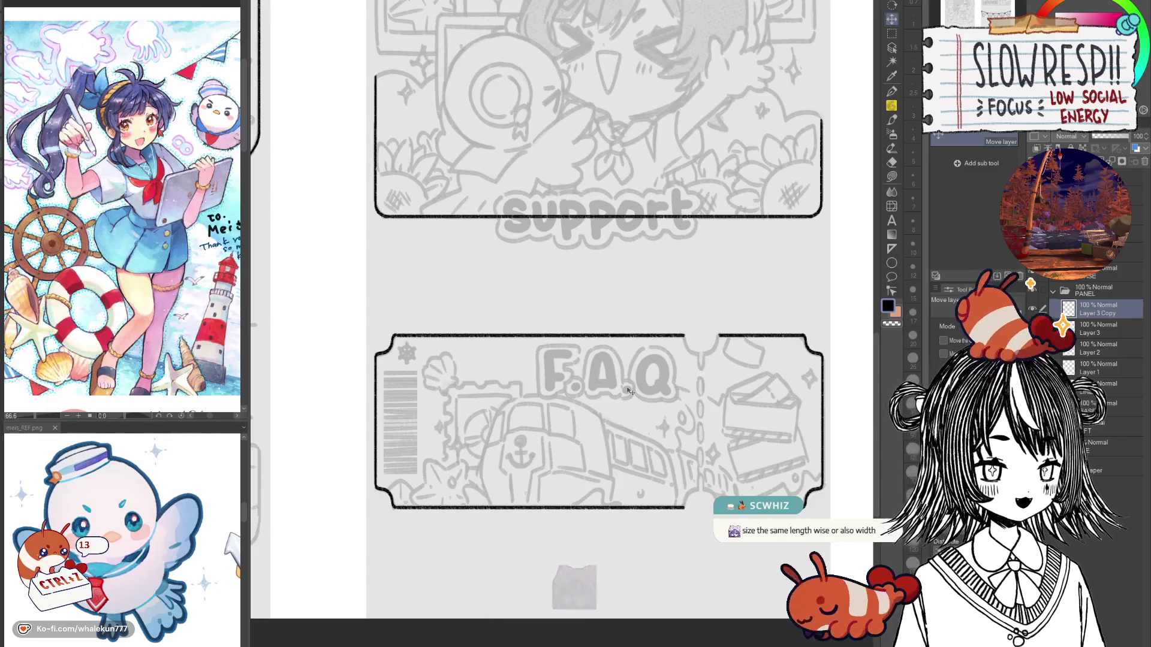
Step: With the pencil active, pan around the panels, then undo the copied top-edge line
key(p)
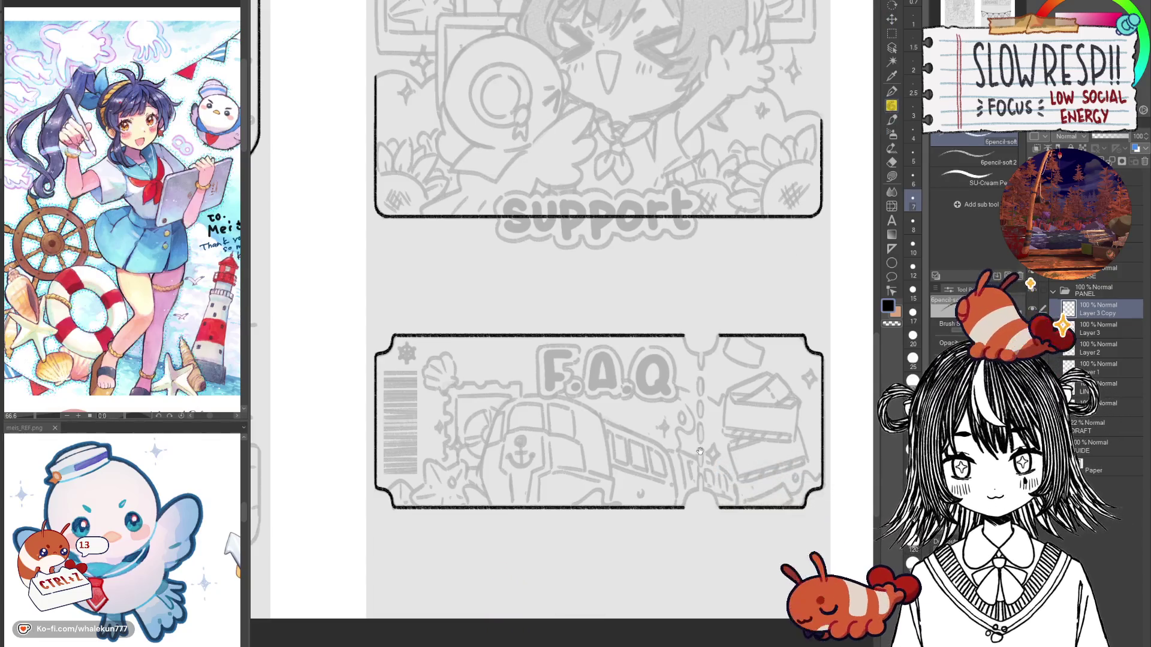
drag(699, 451, 712, 436)
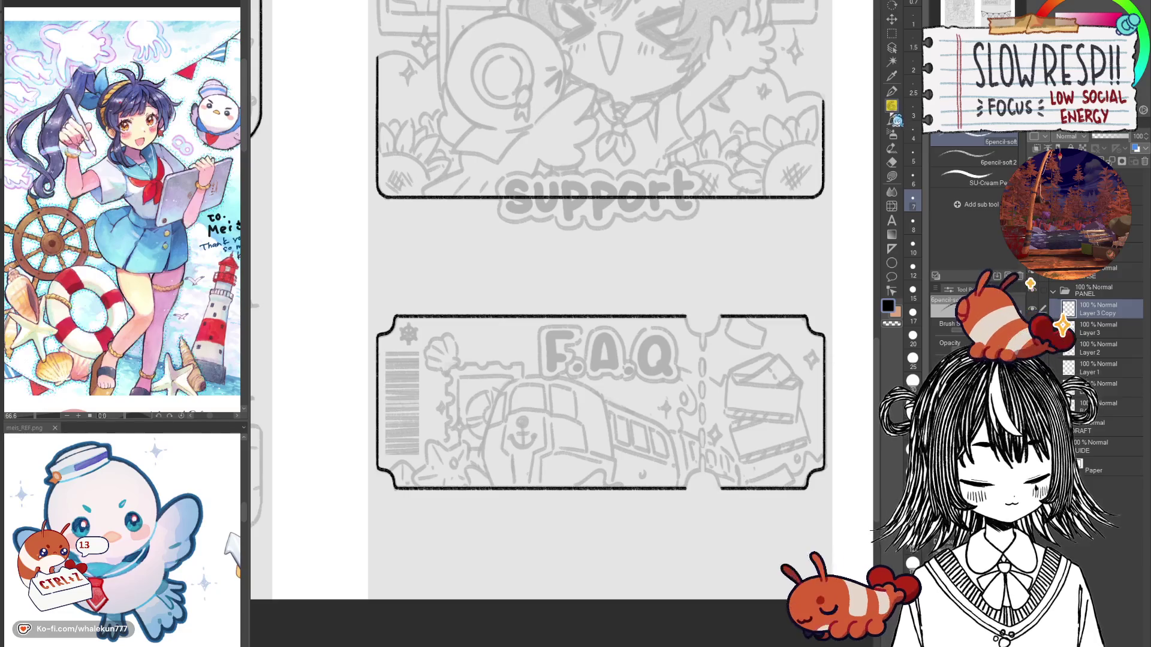
scroll(685, 390, down, 3)
mouse_move(701, 411)
mouse_down()
mouse_move(663, 362)
mouse_move(709, 431)
mouse_up()
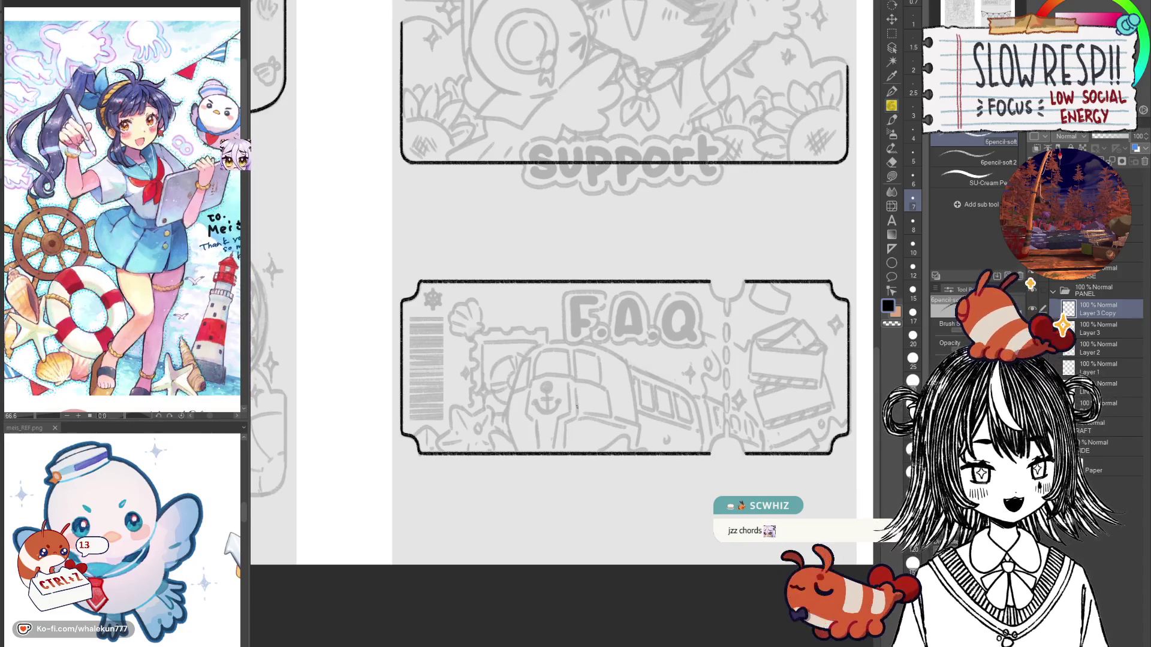
drag(751, 447, 607, 444)
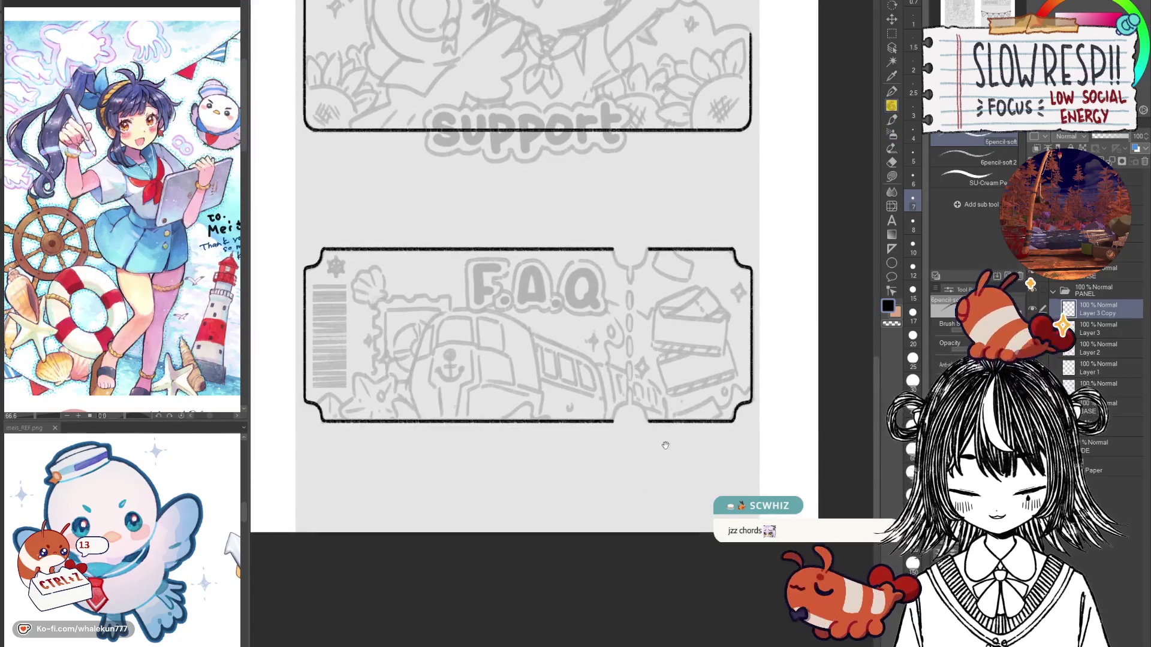
scroll(583, 336, up, 2)
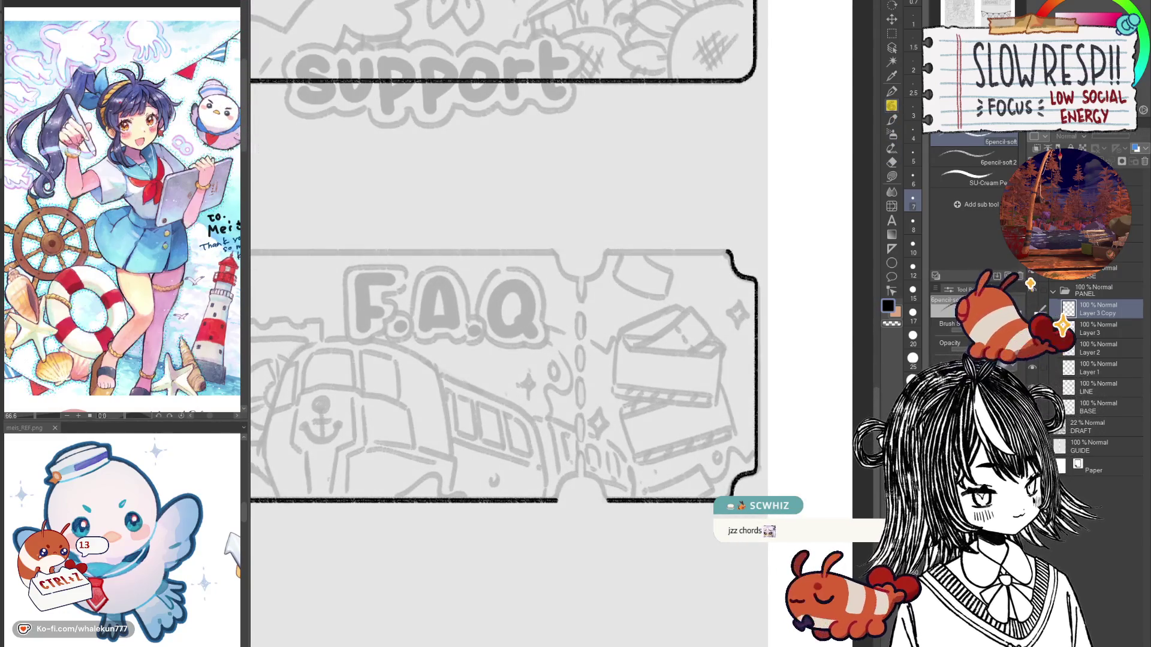
scroll(652, 426, down, 1)
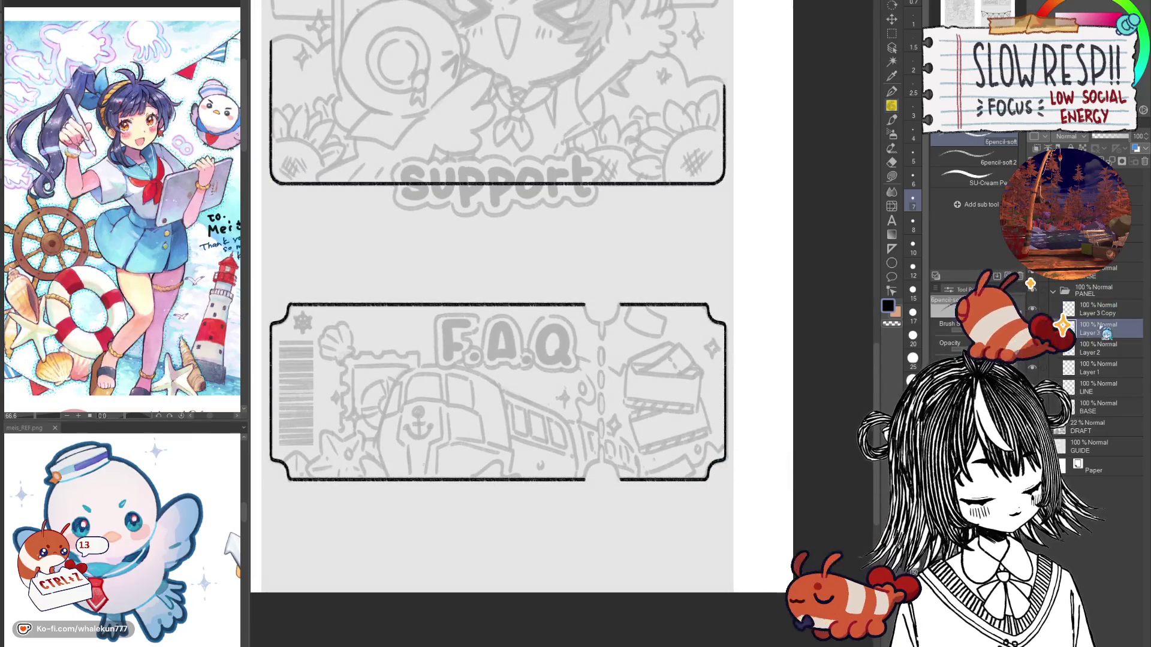
key(ctrl+z)
scroll(653, 350, up, 1)
Step: Zoom in on the bottom notch and try drawing its curve, undoing the attempts
scroll(653, 350, up, 1)
scroll(653, 350, up, 1)
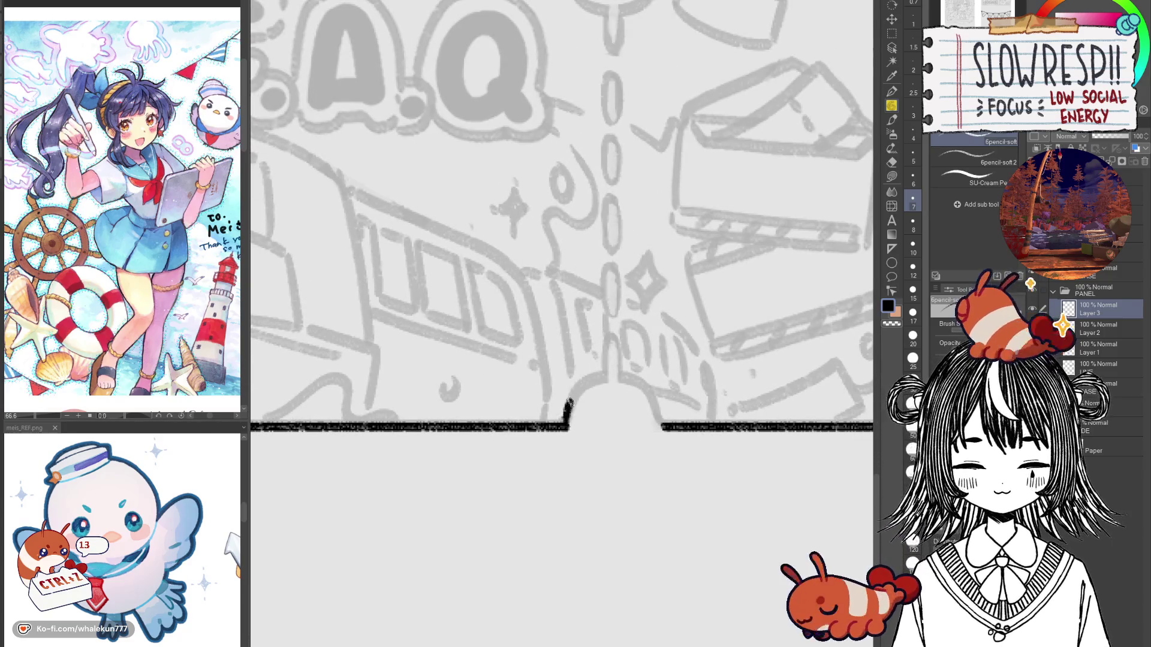
key(ctrl+z)
mouse_move(568, 427)
mouse_down()
mouse_move(609, 377)
mouse_move(569, 426)
mouse_move(593, 413)
mouse_move(568, 476)
mouse_move(559, 455)
mouse_up()
key(ctrl+z)
Step: Flip the canvas view horizontally and bring the bottom notch into view
scroll(578, 470, down, 2)
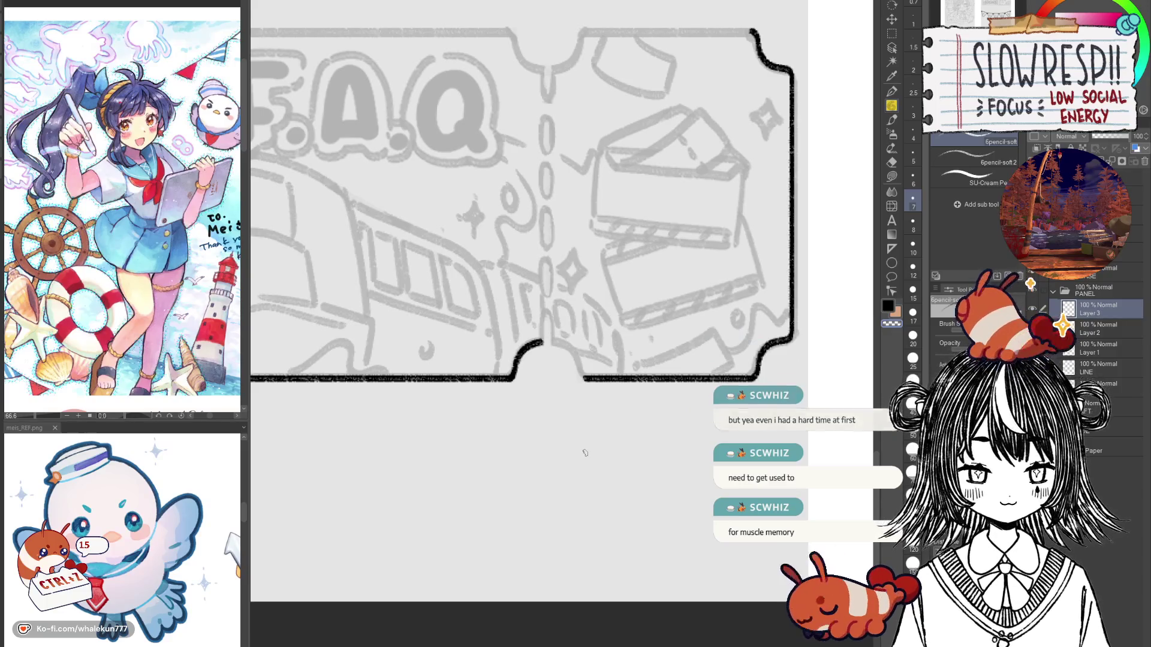
scroll(590, 347, up, 2)
scroll(592, 348, down, 2)
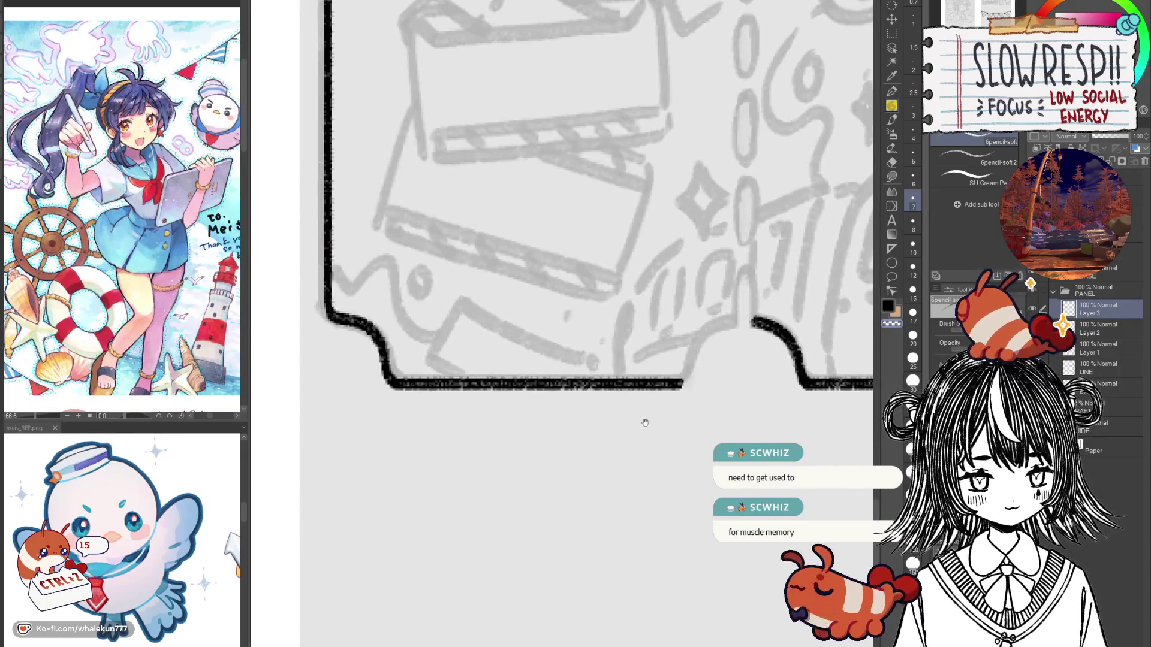
key(h)
scroll(576, 365, up, 2)
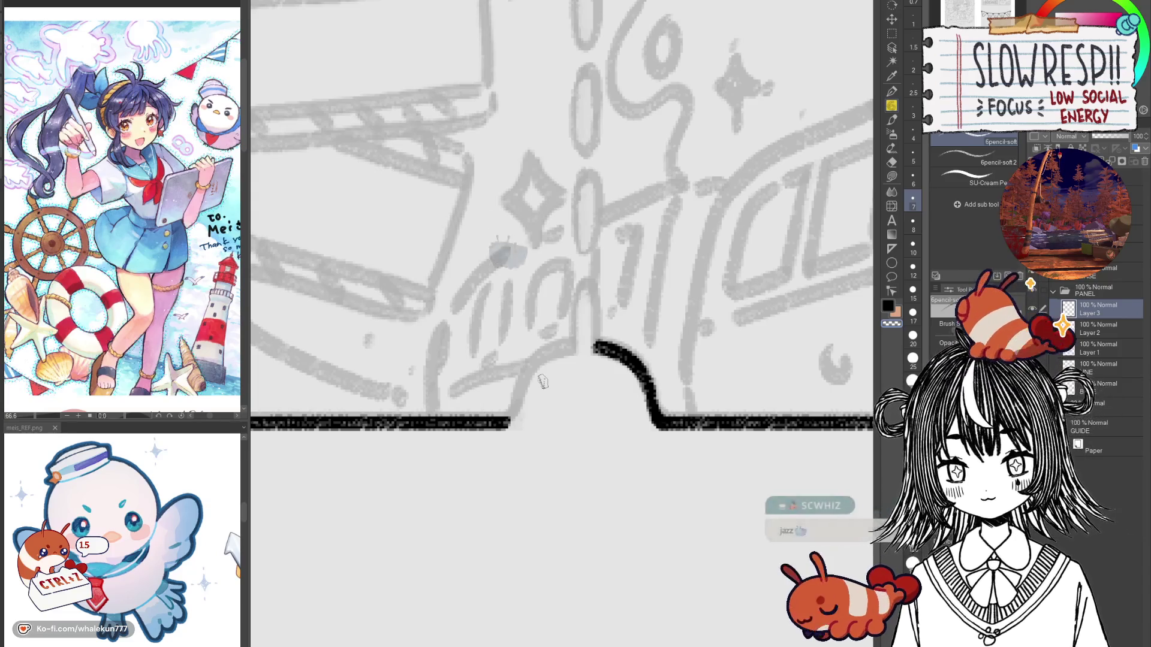
drag(589, 357, 615, 365)
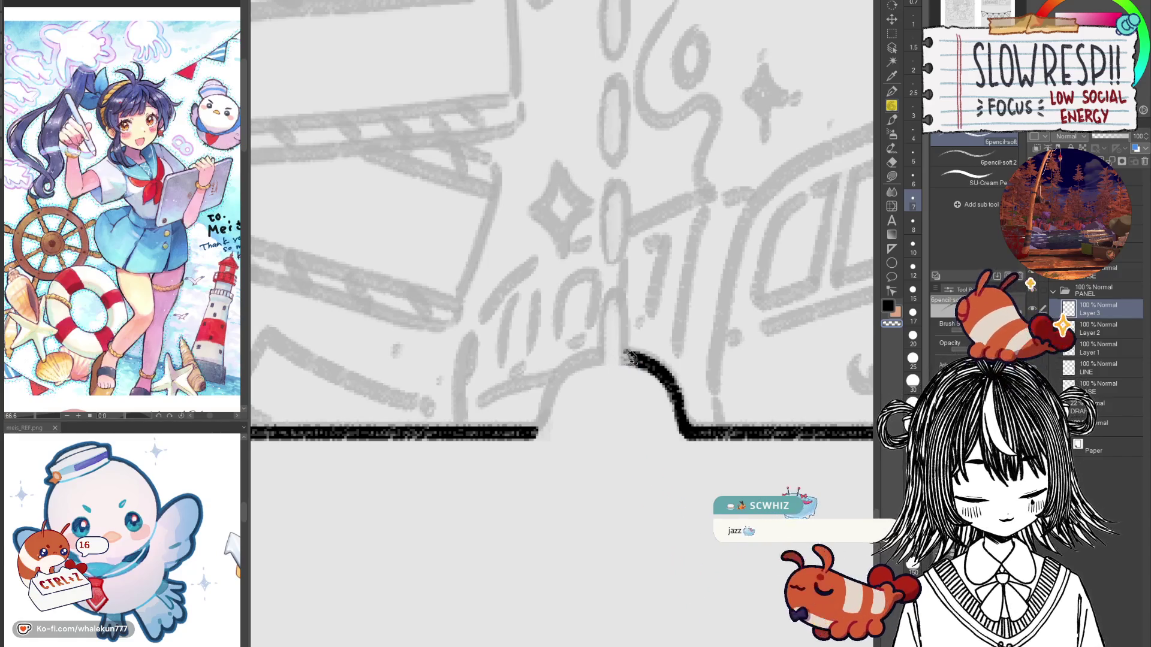
Step: Ink one curve from the bottom edge down into the notch, redrawing it longer
mouse_move(598, 358)
mouse_down()
mouse_move(545, 400)
mouse_move(561, 377)
mouse_move(543, 419)
mouse_up()
key(ctrl+z)
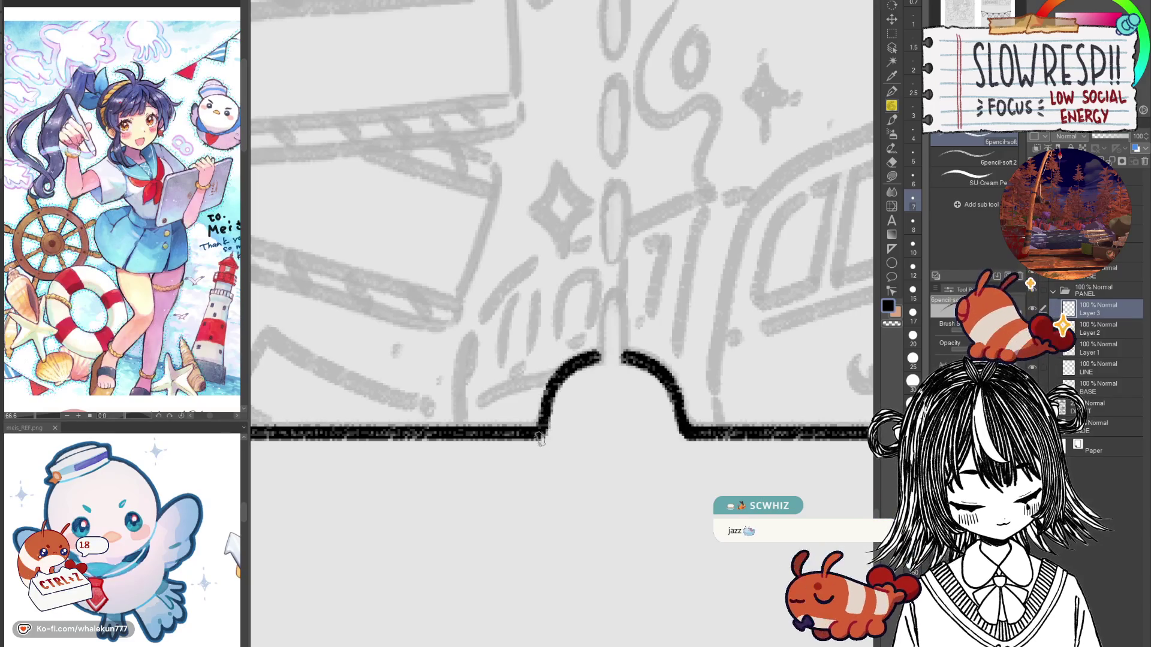
key(ctrl+z)
drag(600, 357, 535, 423)
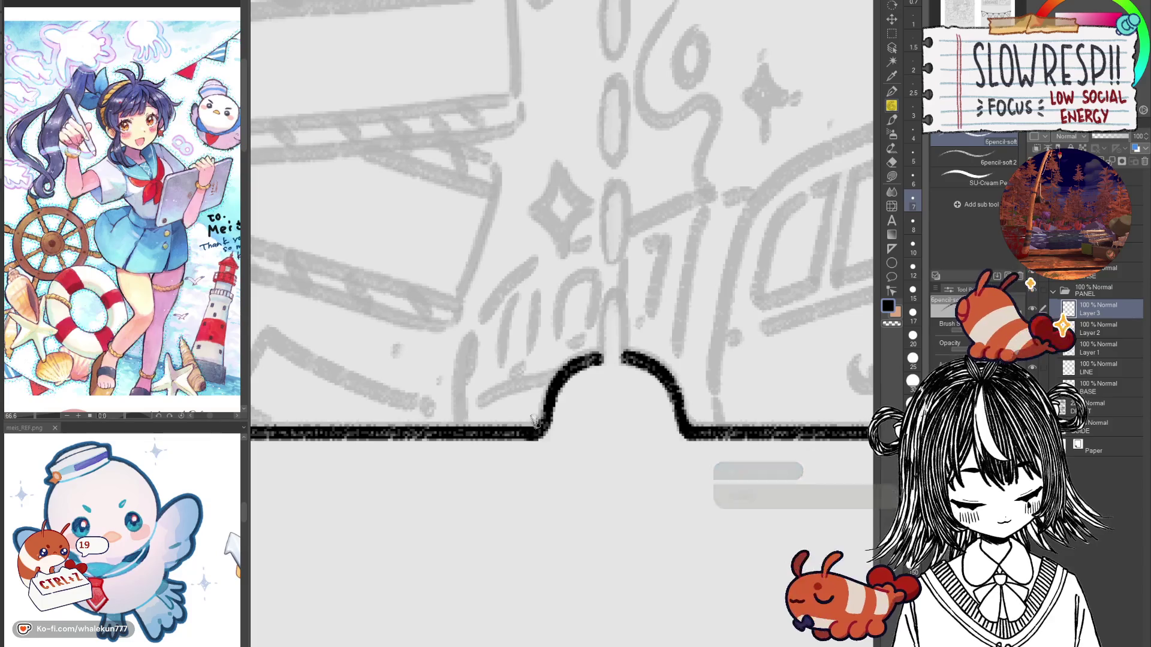
key(ctrl+z)
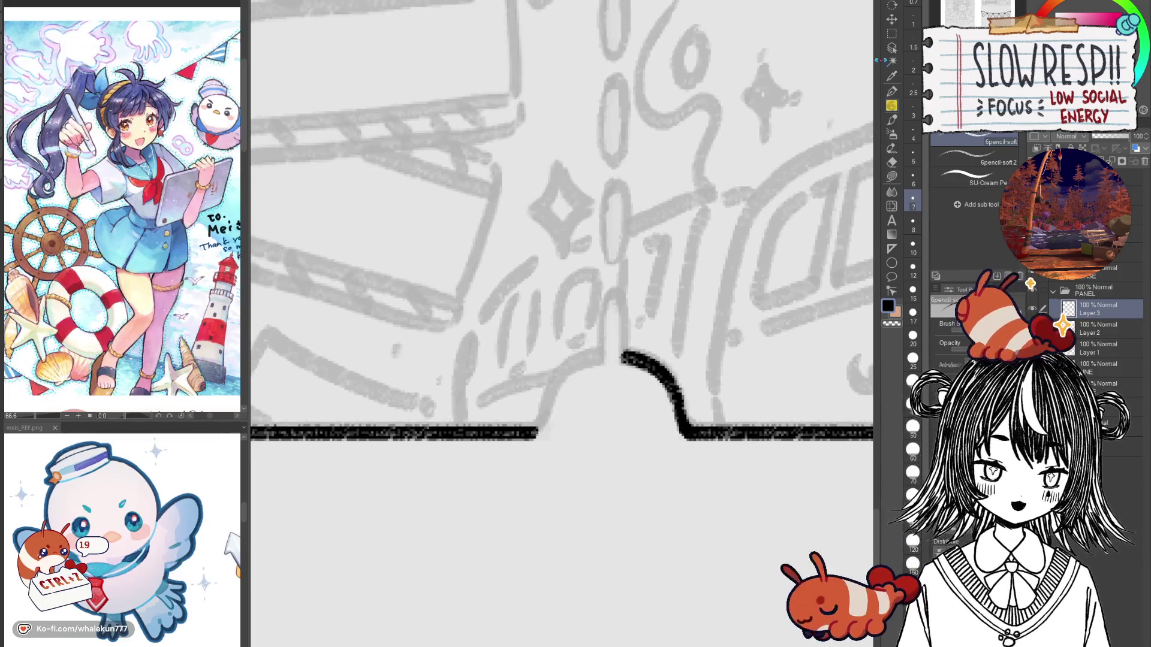
key(m)
click(1001, 140)
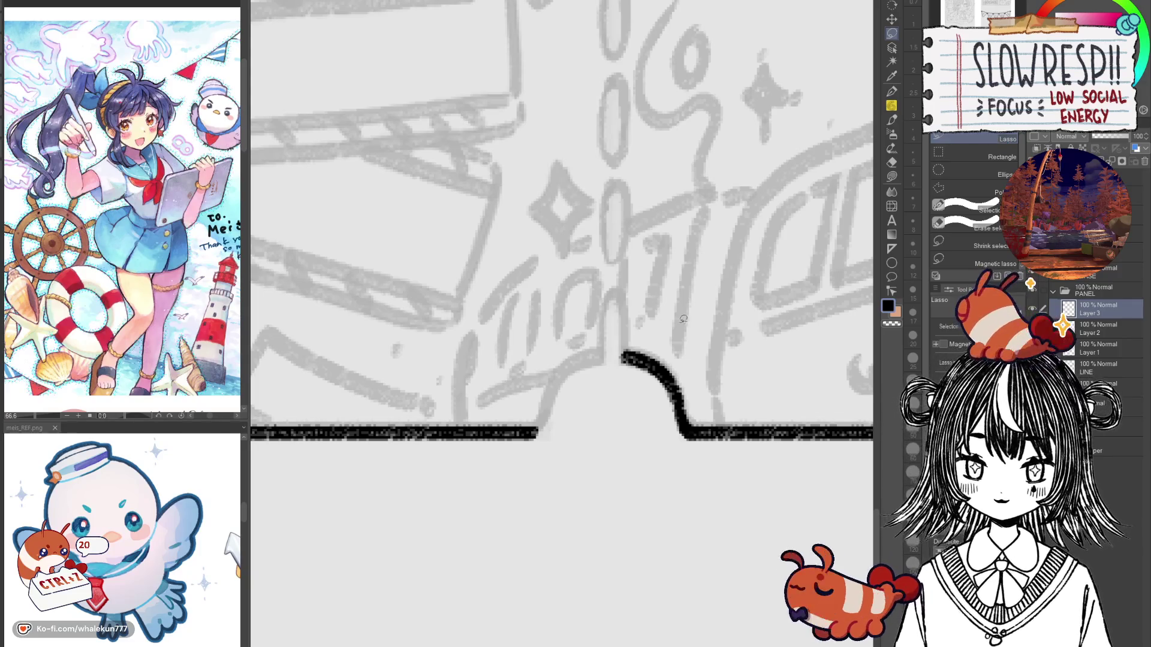
Step: Lasso the notch curve, paste a copy and mirror it horizontally
drag(701, 433, 660, 318)
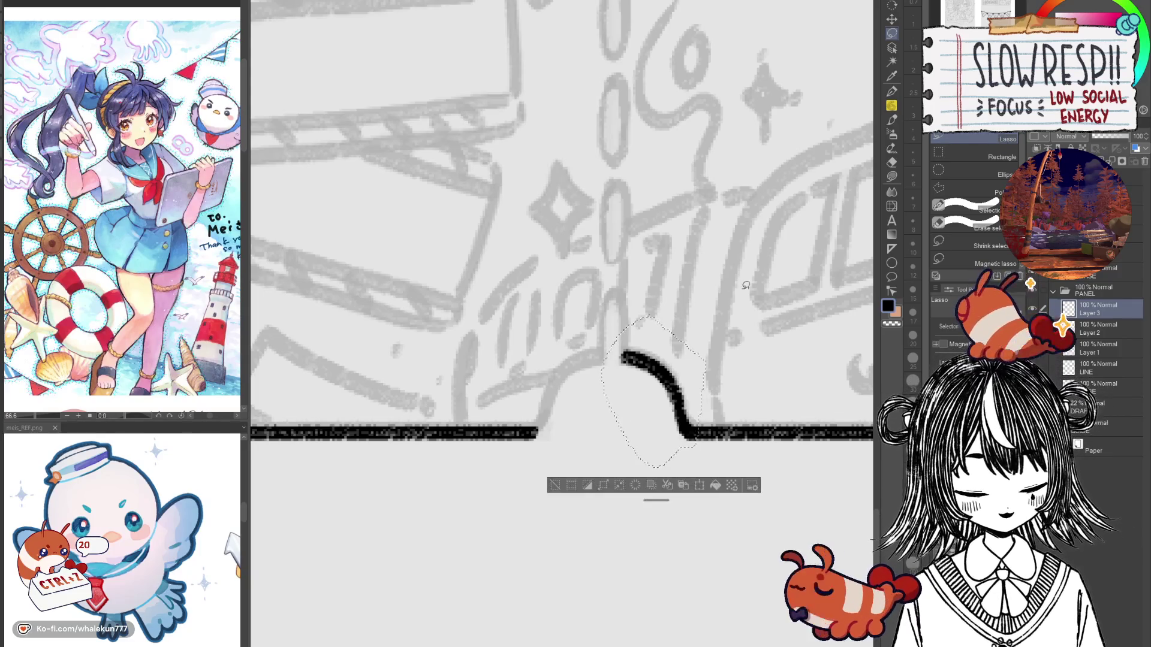
key(ctrl+c)
key(ctrl+v)
key(ctrl+t)
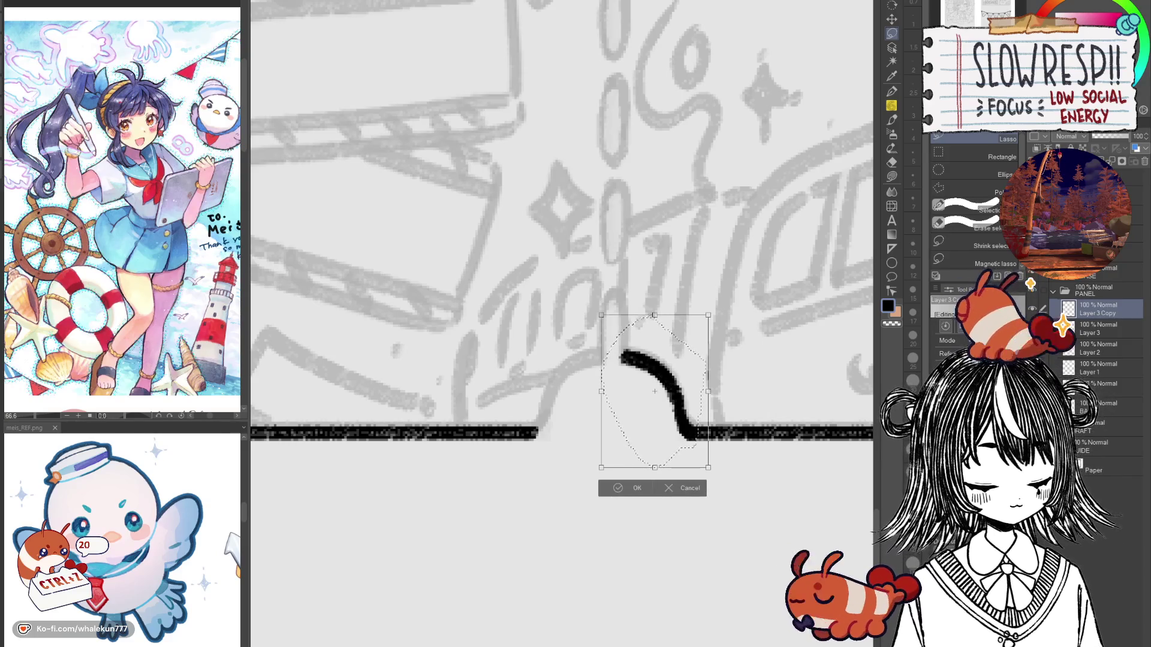
key(Return)
key(k)
key(ctrl+d)
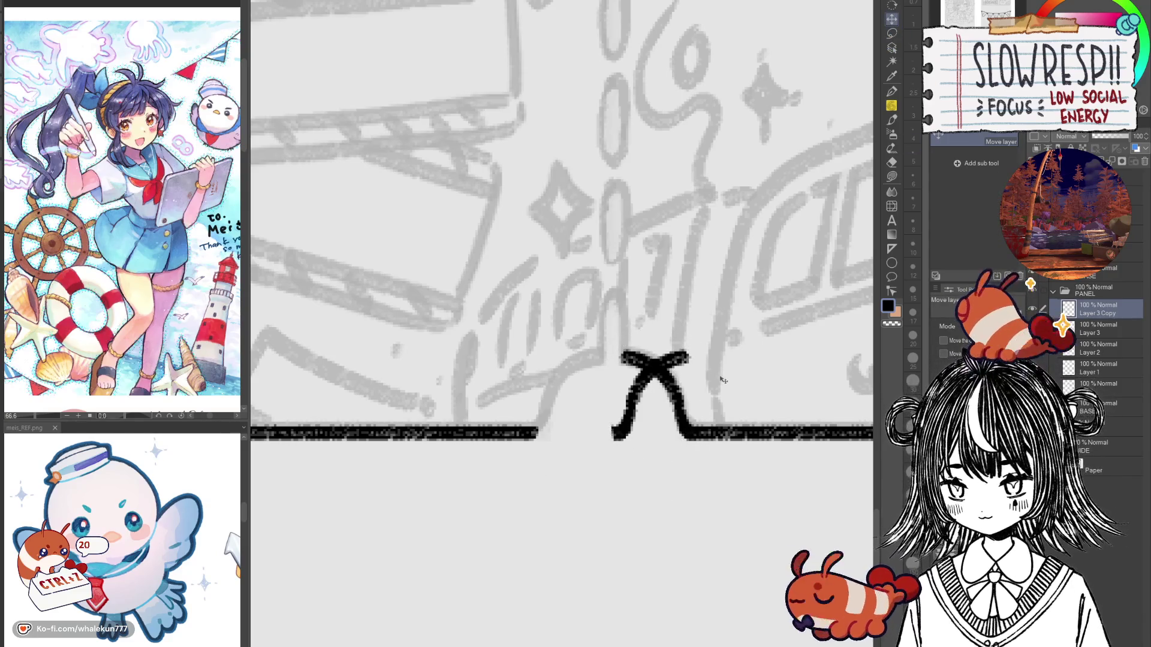
Step: Shift the mirrored curve into place to complete the arch, tidy it, and merge down
drag(706, 436, 620, 439)
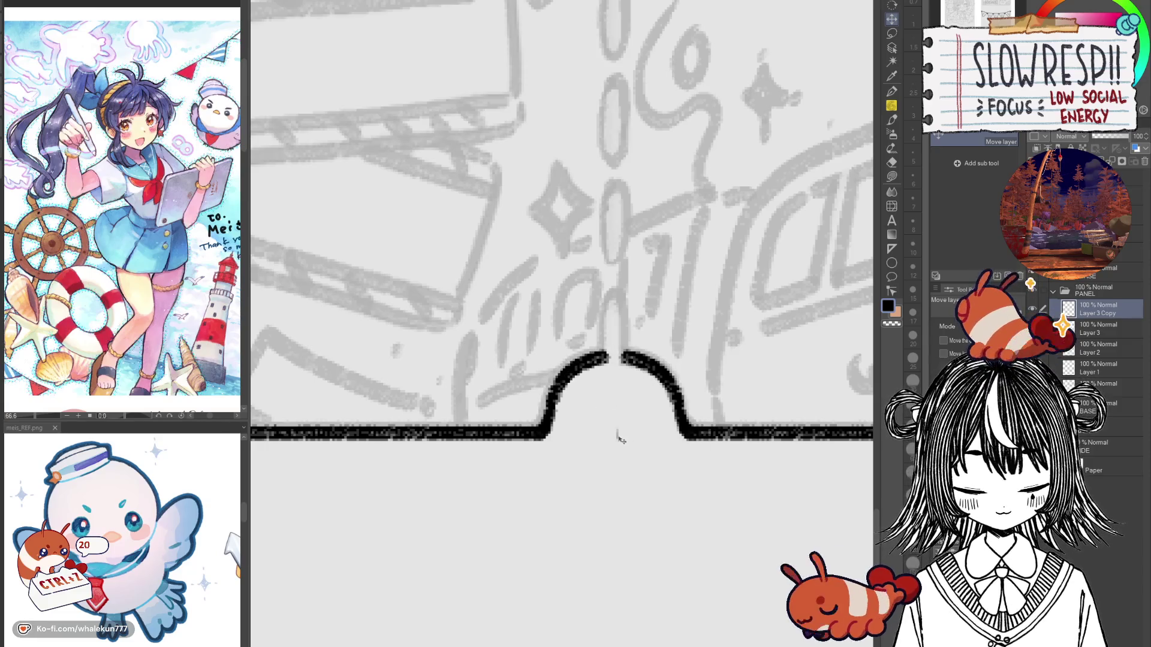
key(e)
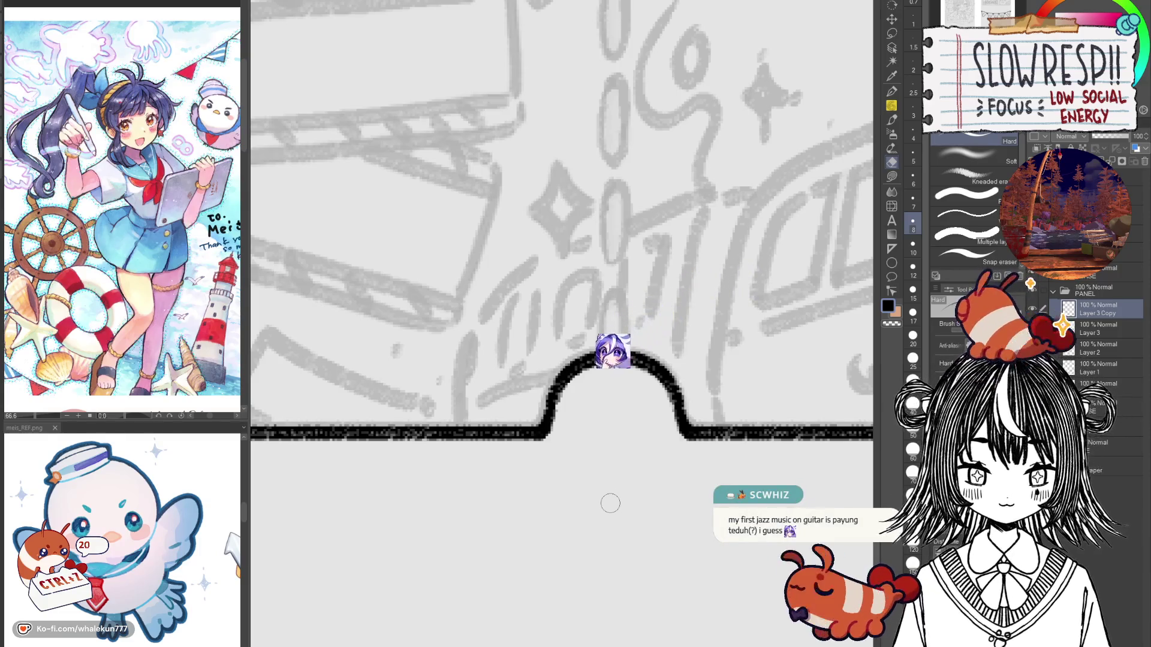
key(ctrl+e)
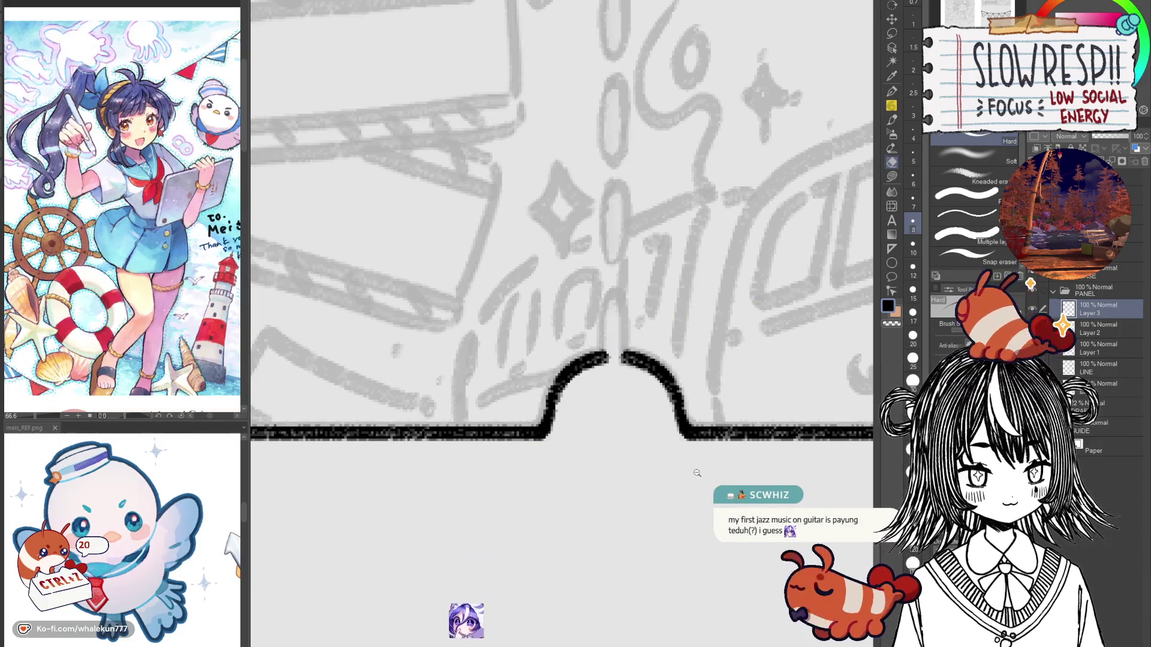
scroll(691, 486, down, 3)
scroll(691, 485, up, 2)
scroll(691, 485, up, 2)
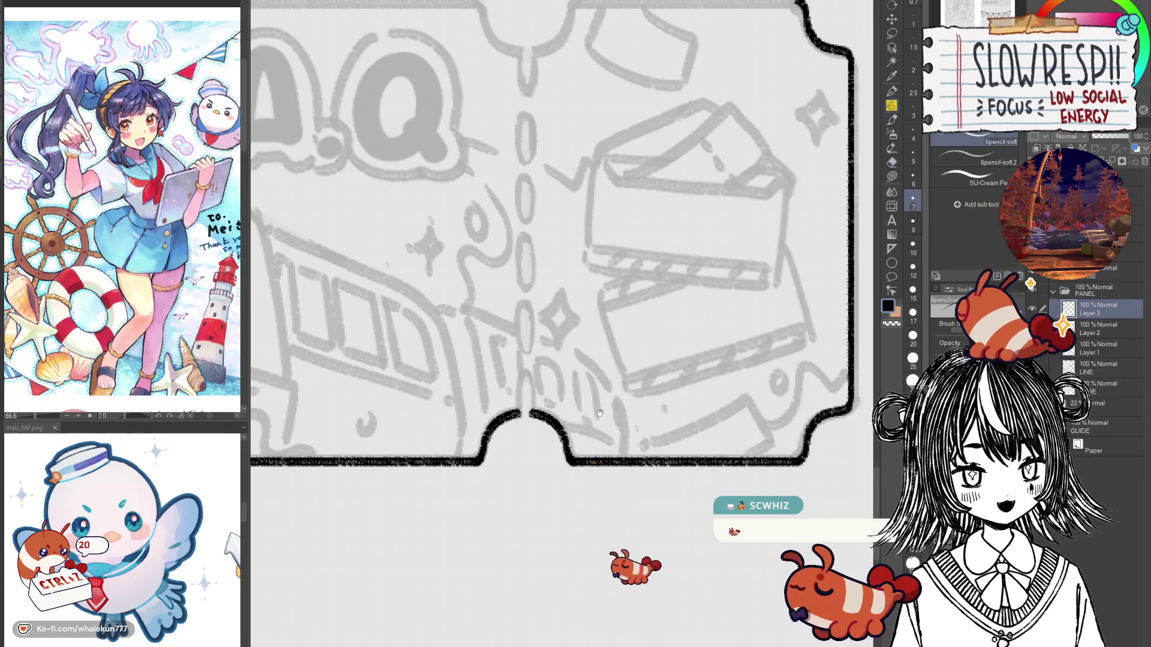
Step: Pan and zoom out to frame the whole F.A.Q. ticket
key(p)
drag(599, 441, 653, 428)
scroll(623, 480, down, 2)
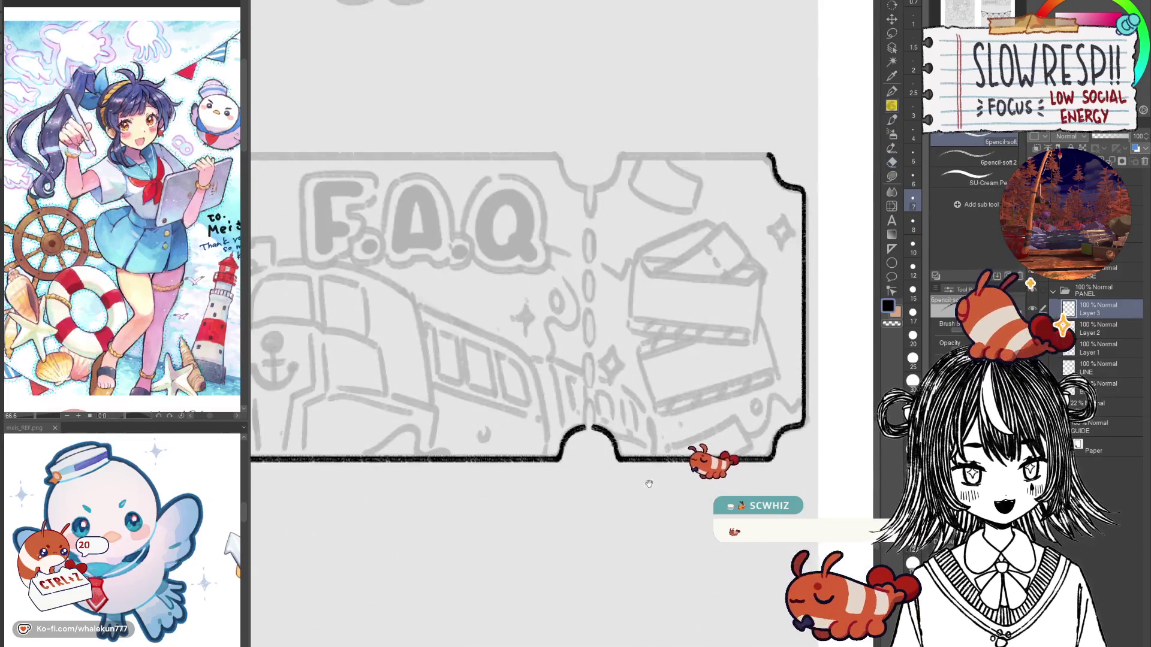
scroll(623, 481, down, 1)
scroll(622, 481, down, 1)
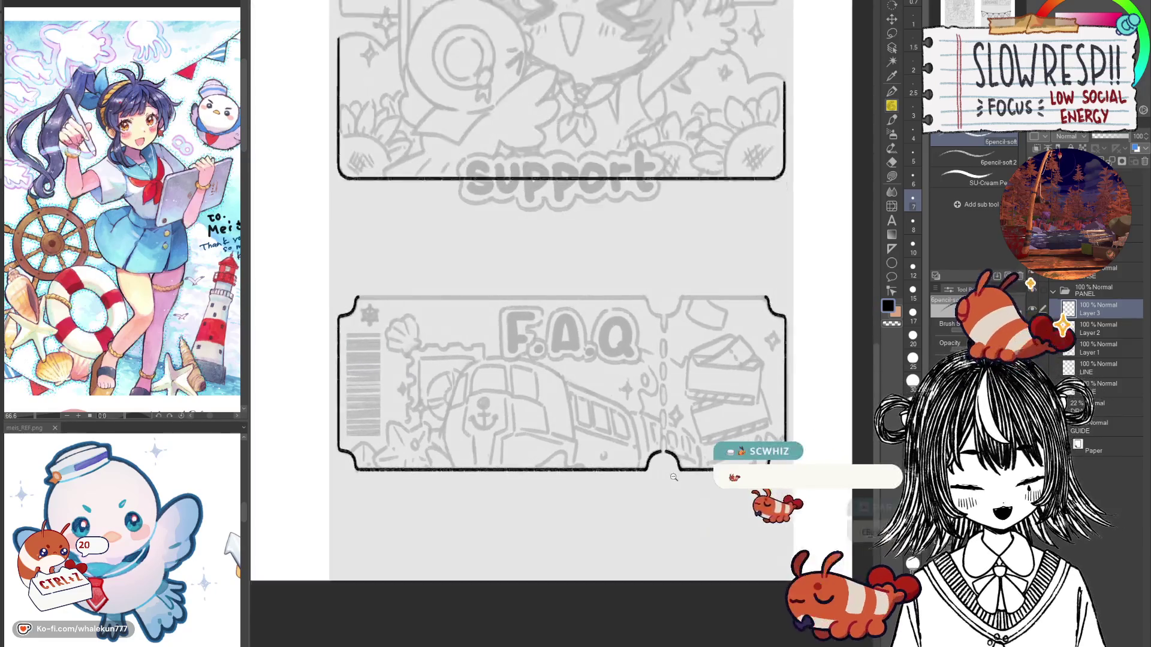
scroll(622, 481, down, 1)
Step: Copy the notched border layer, flip it vertically, and move it up to the ticket's top edge
key(ctrl+c)
key(ctrl+v)
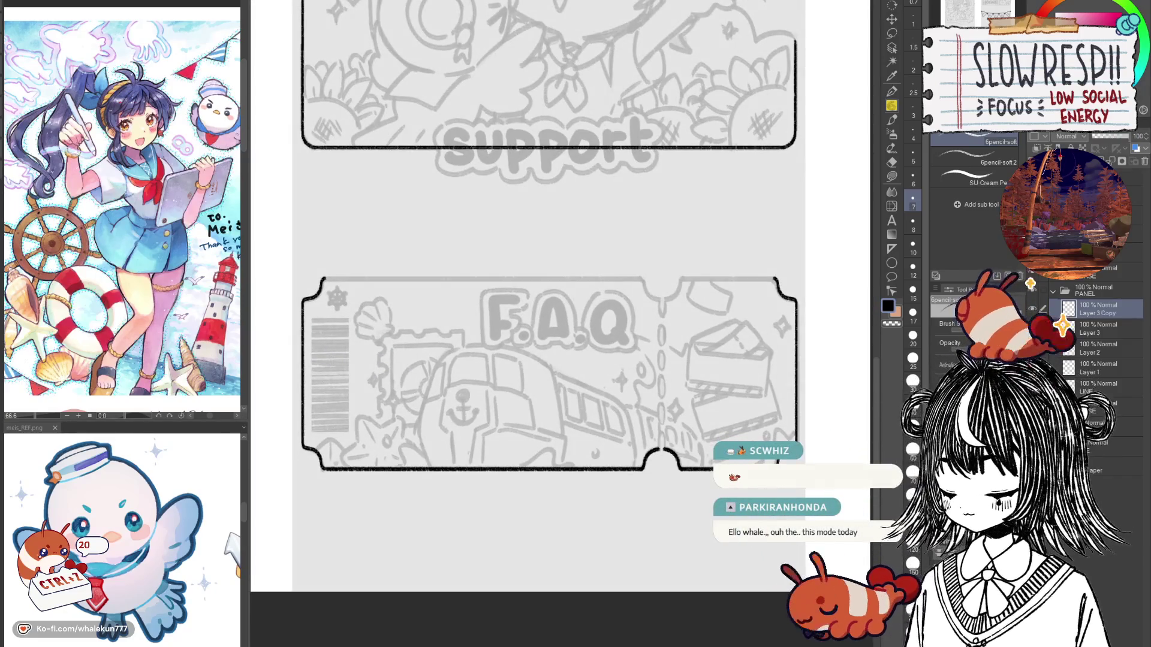
key(ctrl+t)
drag(551, 447, 550, 473)
key(Return)
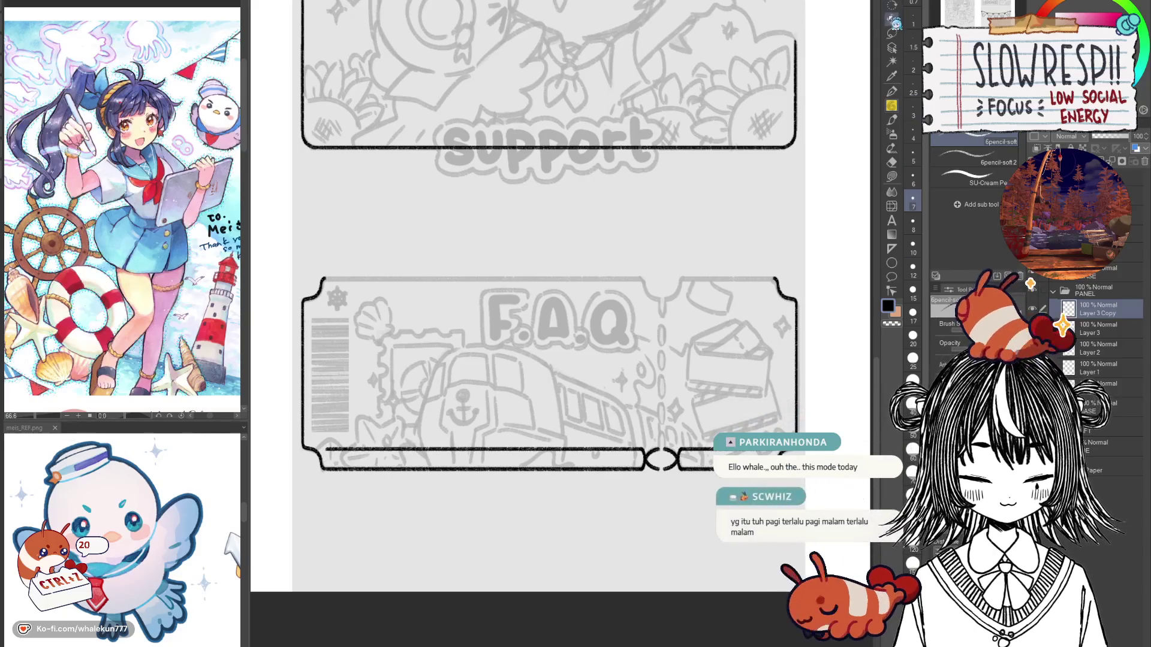
key(k)
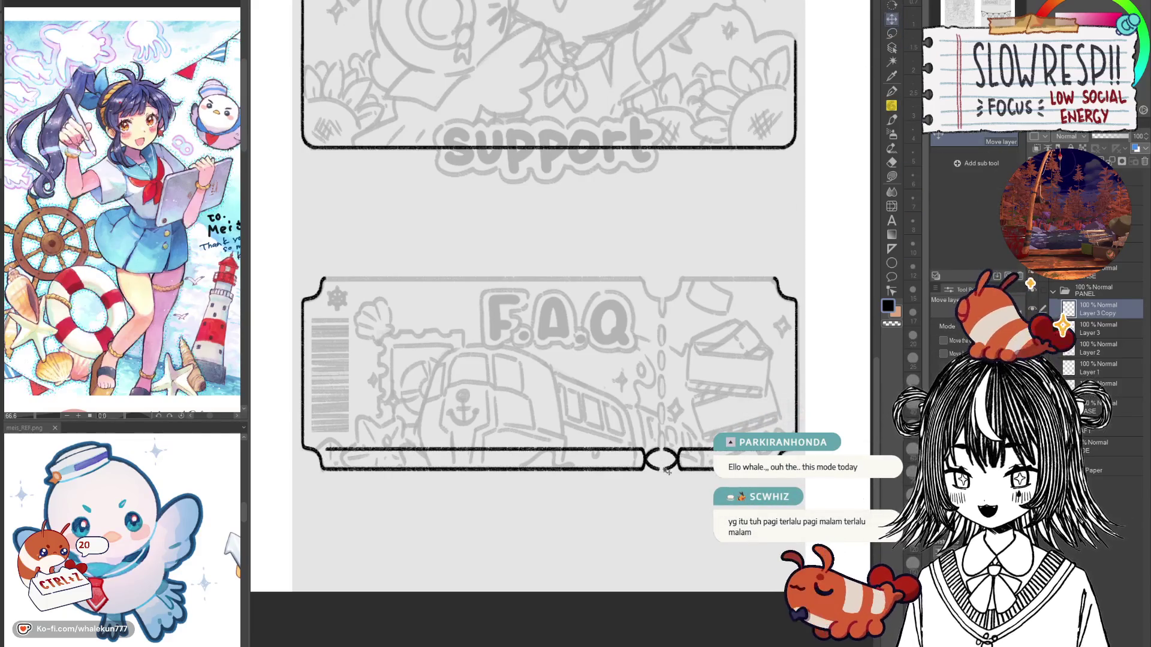
mouse_move(666, 477)
mouse_down()
mouse_move(679, 320)
mouse_move(721, 329)
mouse_up()
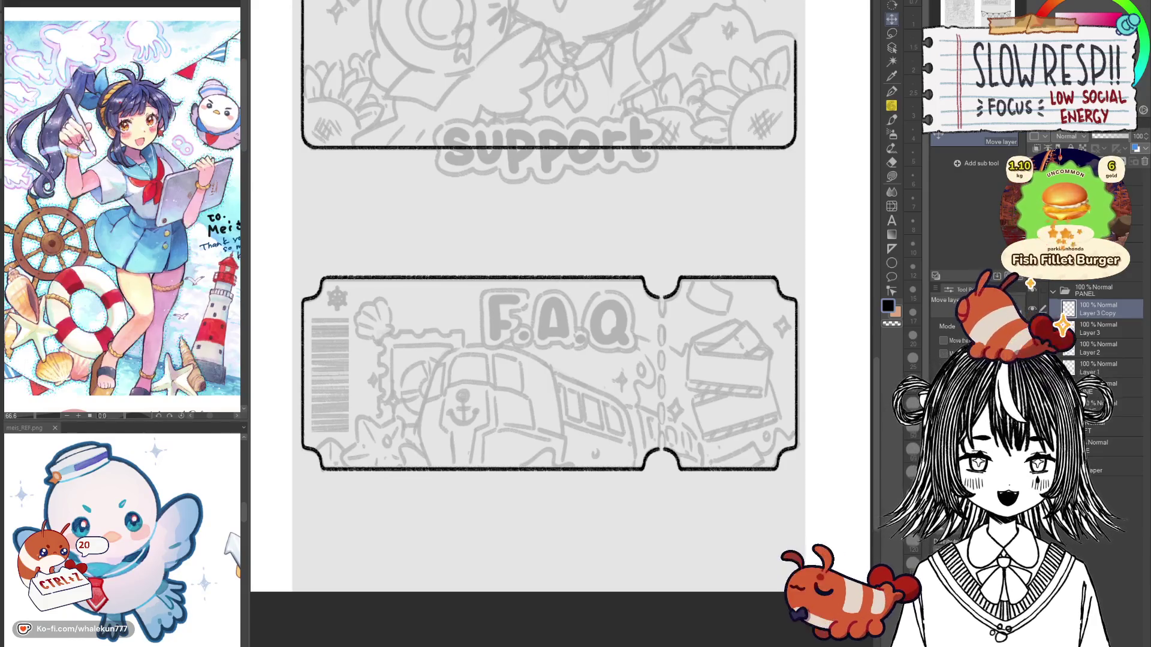
click(891, 106)
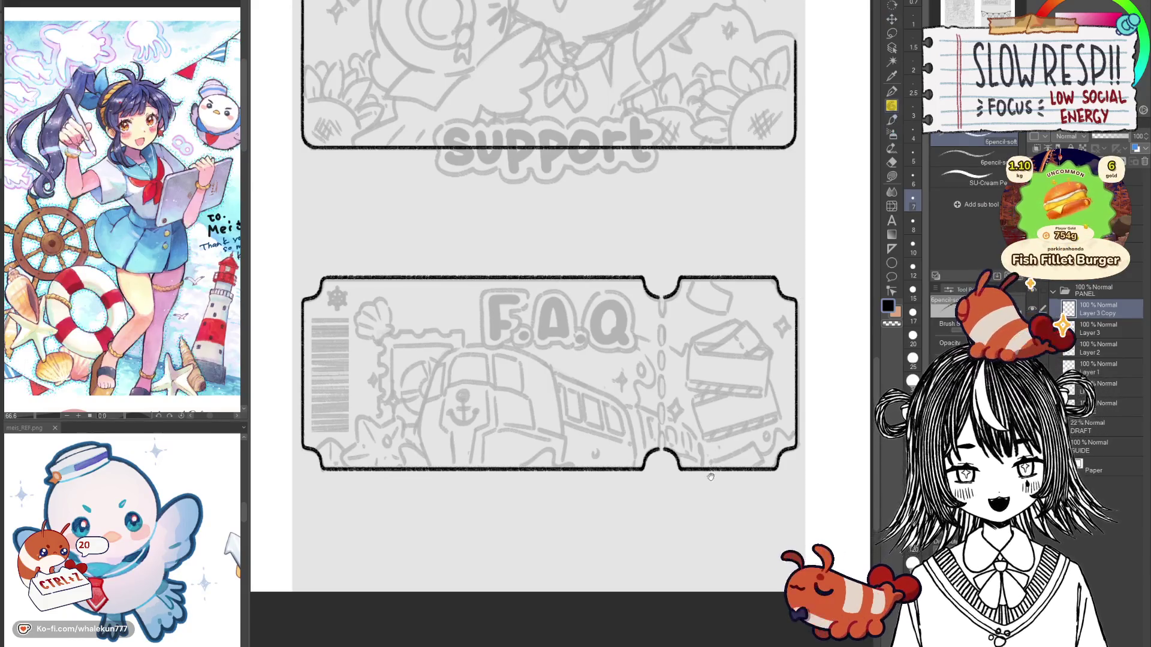
scroll(557, 299, down, 1)
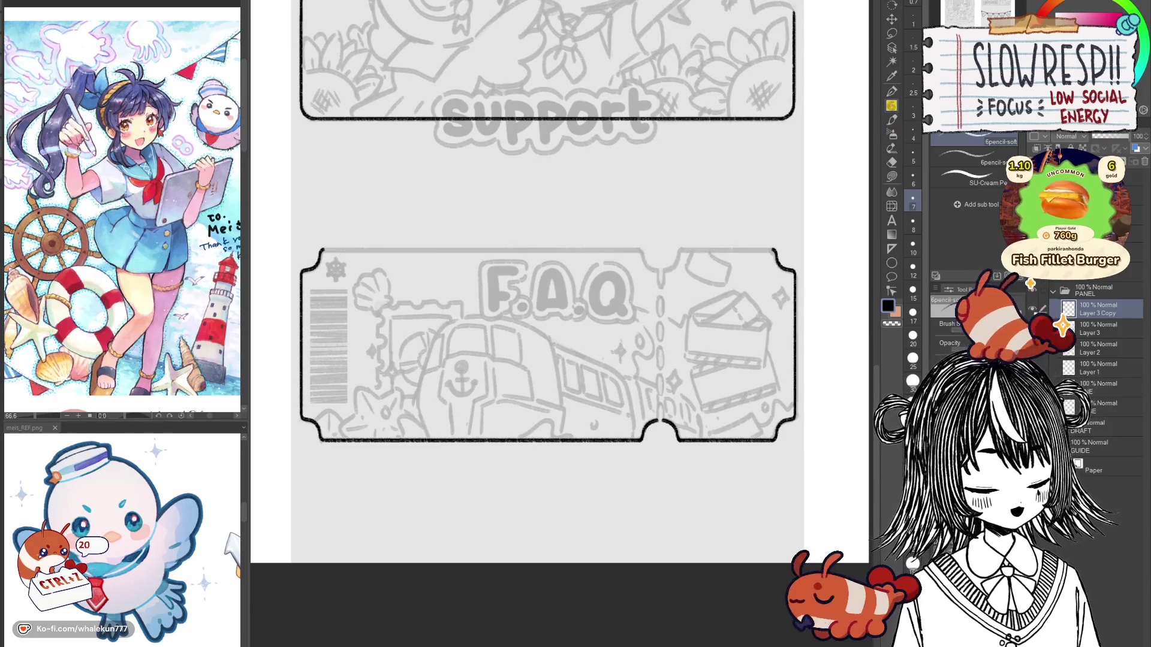
scroll(723, 483, up, 2)
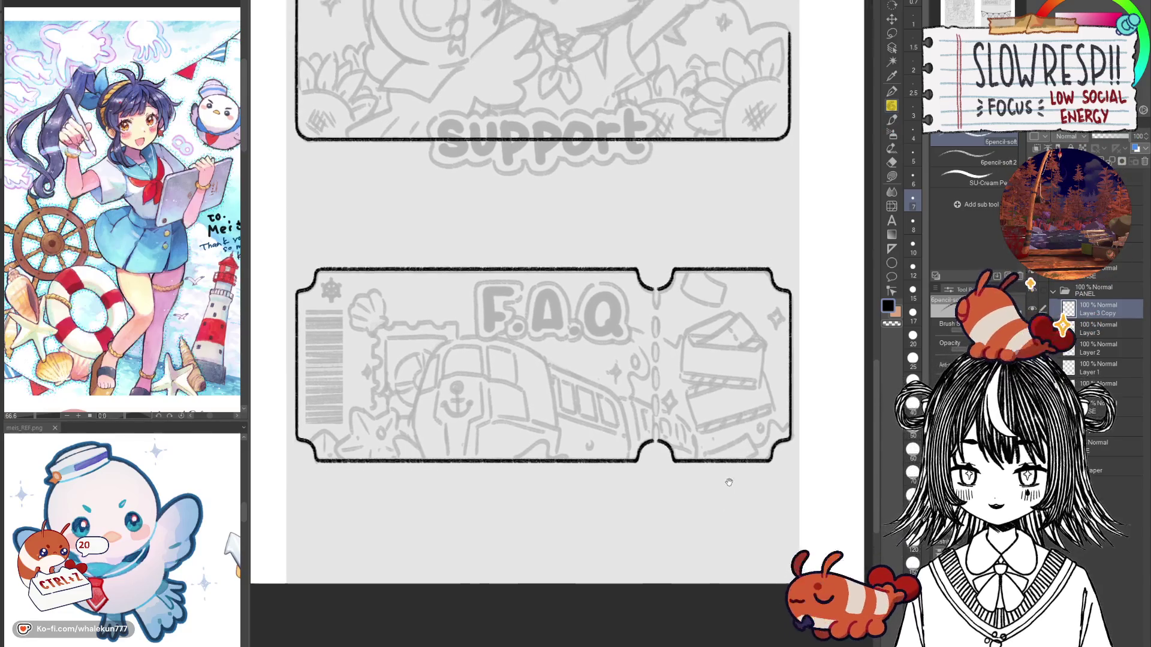
scroll(749, 497, down, 1)
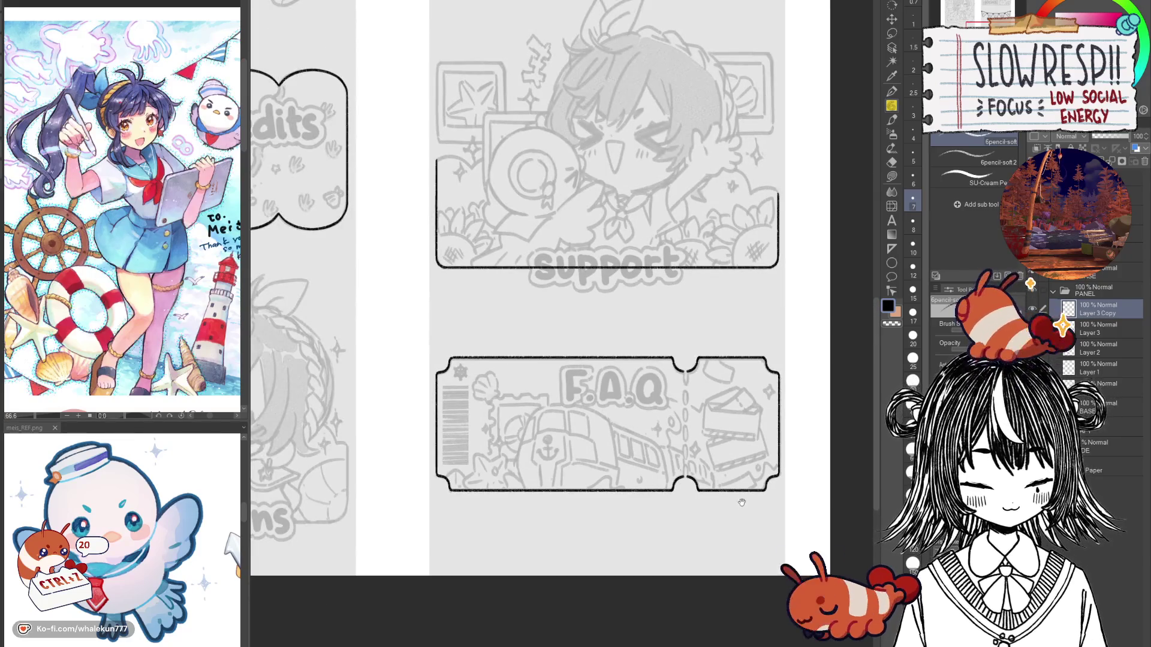
scroll(734, 448, up, 2)
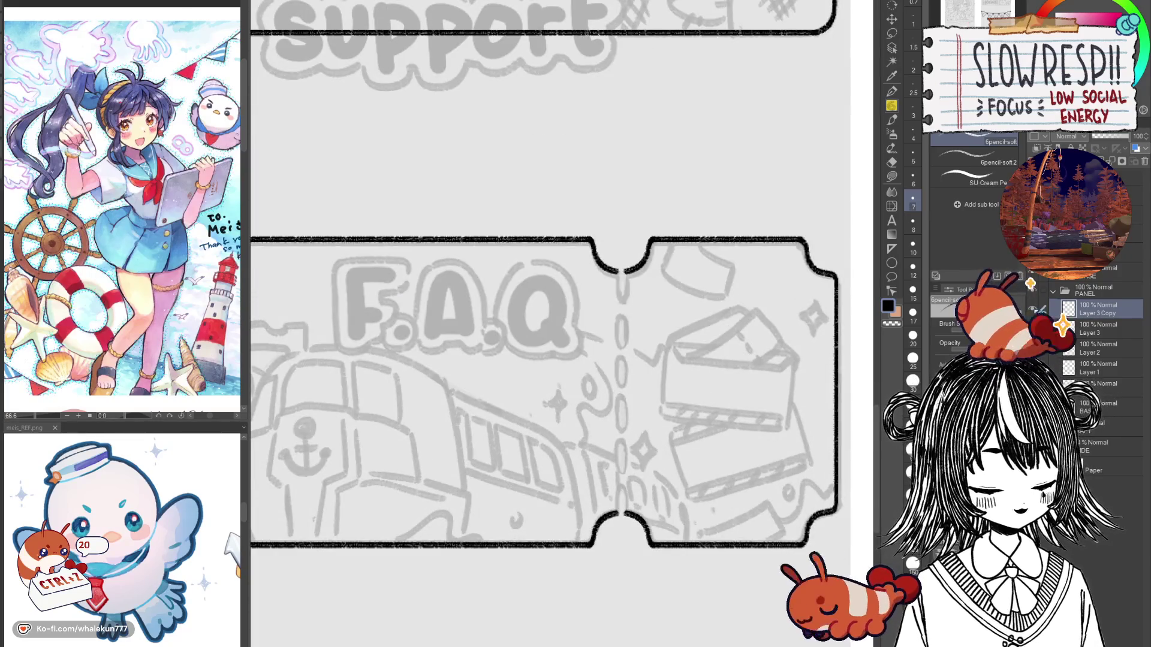
key(Delete)
key(ctrl+z)
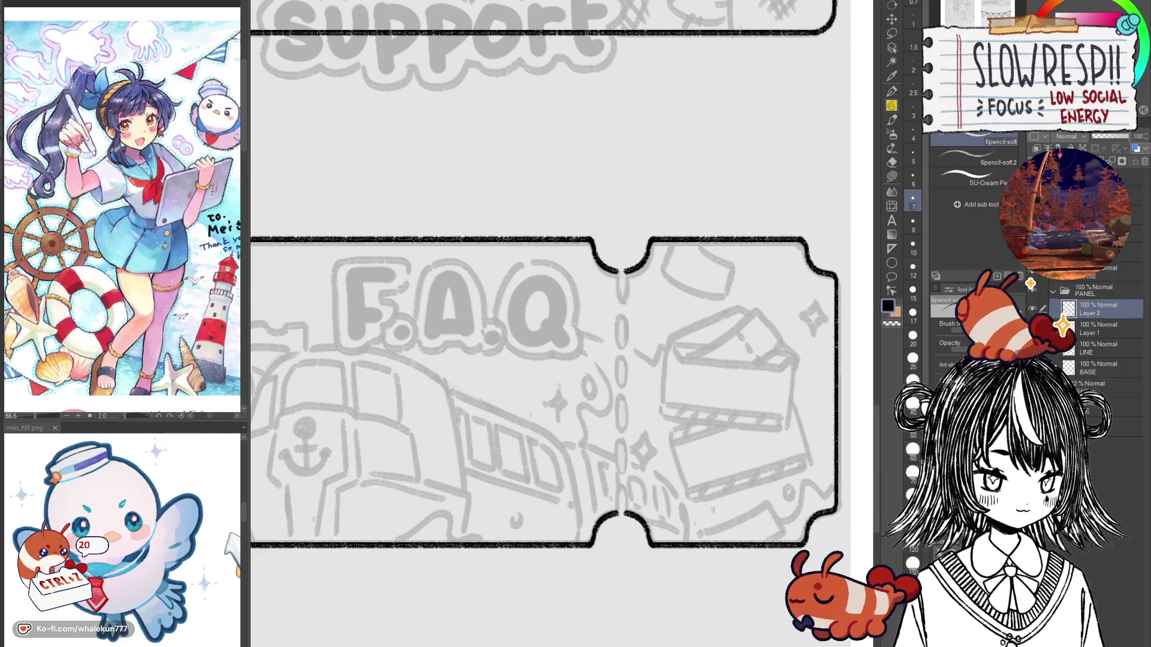
Step: Zoom in on the top notch and try short strokes below it, undoing them
mouse_move(666, 444)
mouse_down()
mouse_move(675, 405)
mouse_move(689, 440)
mouse_up()
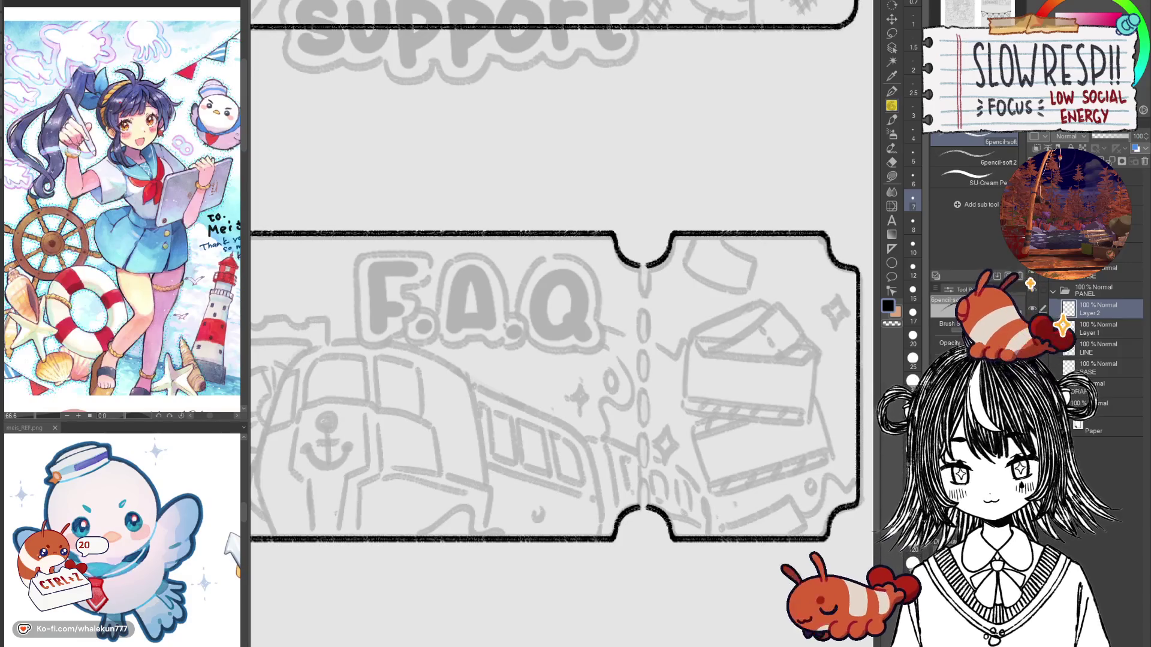
click(699, 368)
click(705, 339)
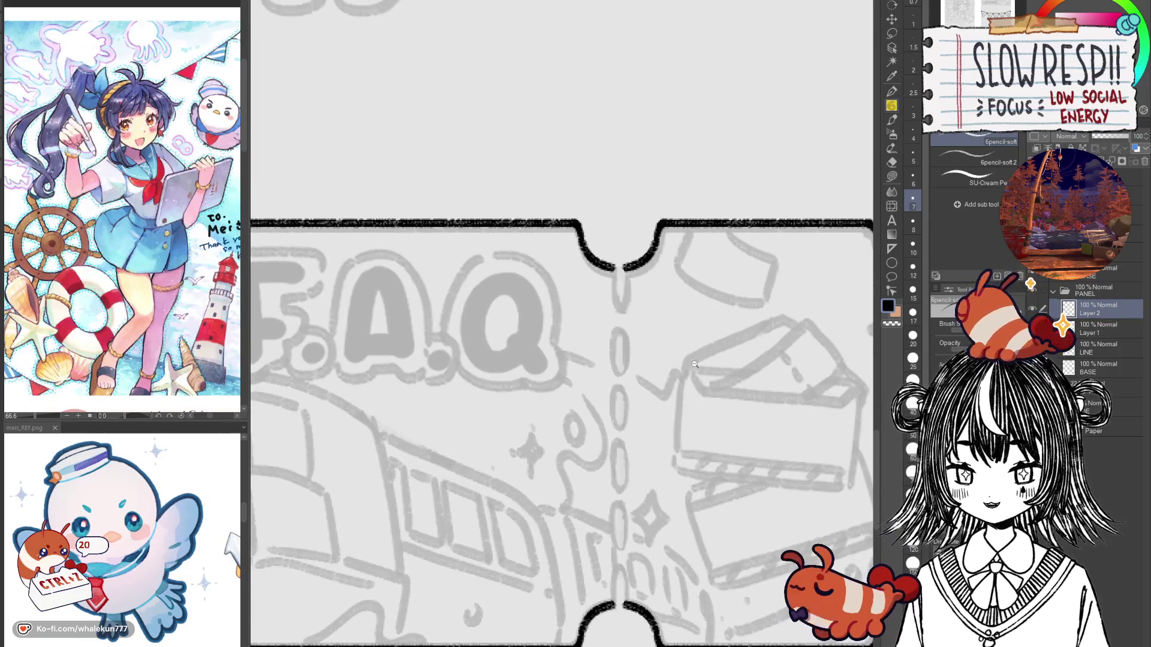
click(683, 353)
mouse_move(596, 239)
mouse_down()
mouse_move(596, 297)
mouse_move(598, 266)
mouse_move(608, 294)
mouse_up()
key(ctrl+z)
key(ctrl+z)
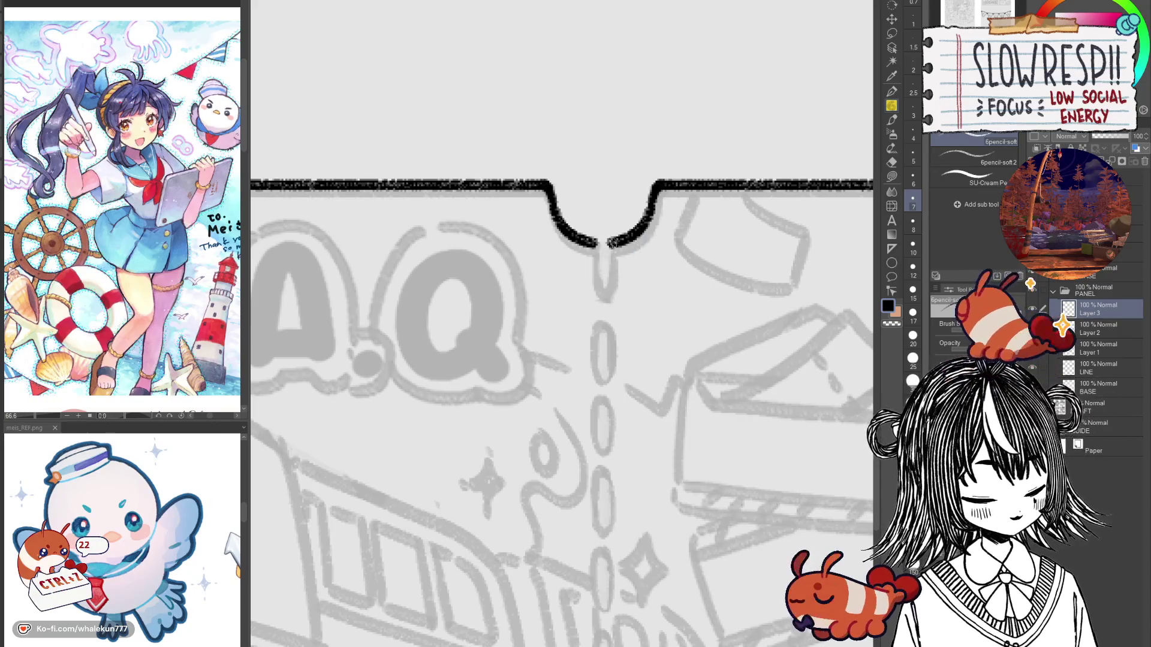
drag(597, 244, 600, 292)
drag(608, 241, 605, 293)
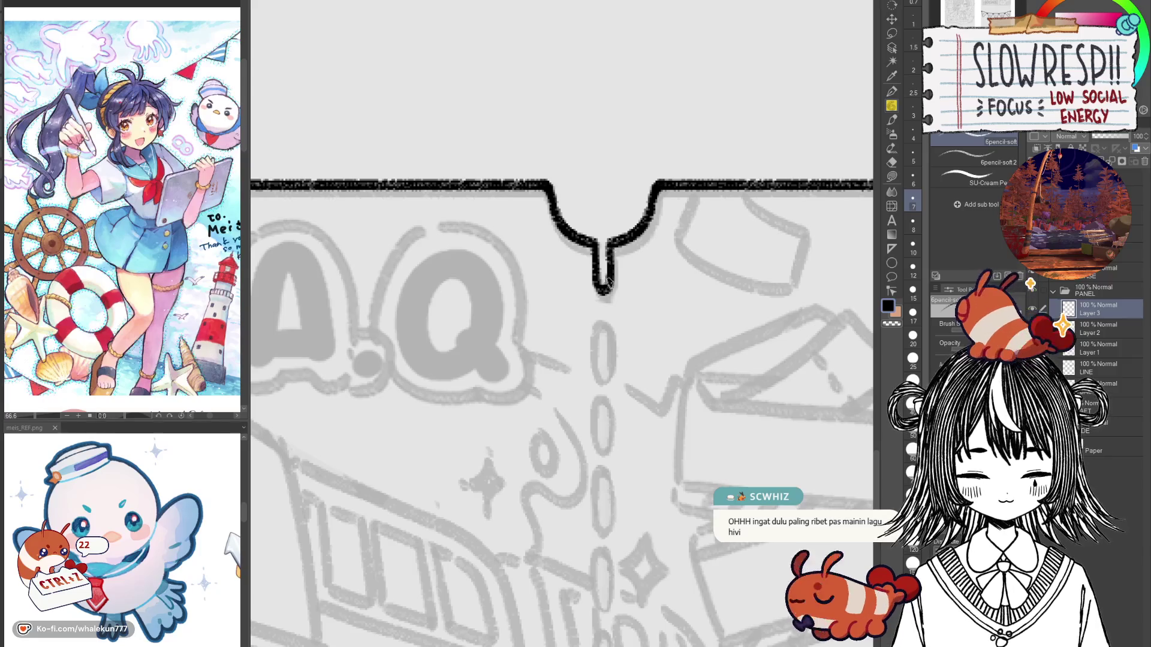
key(ctrl+z)
key(ctrl+z)
Step: Place a vertical symmetrical ruler along the perforation and draw a mirrored oval dash
drag(606, 428, 621, 320)
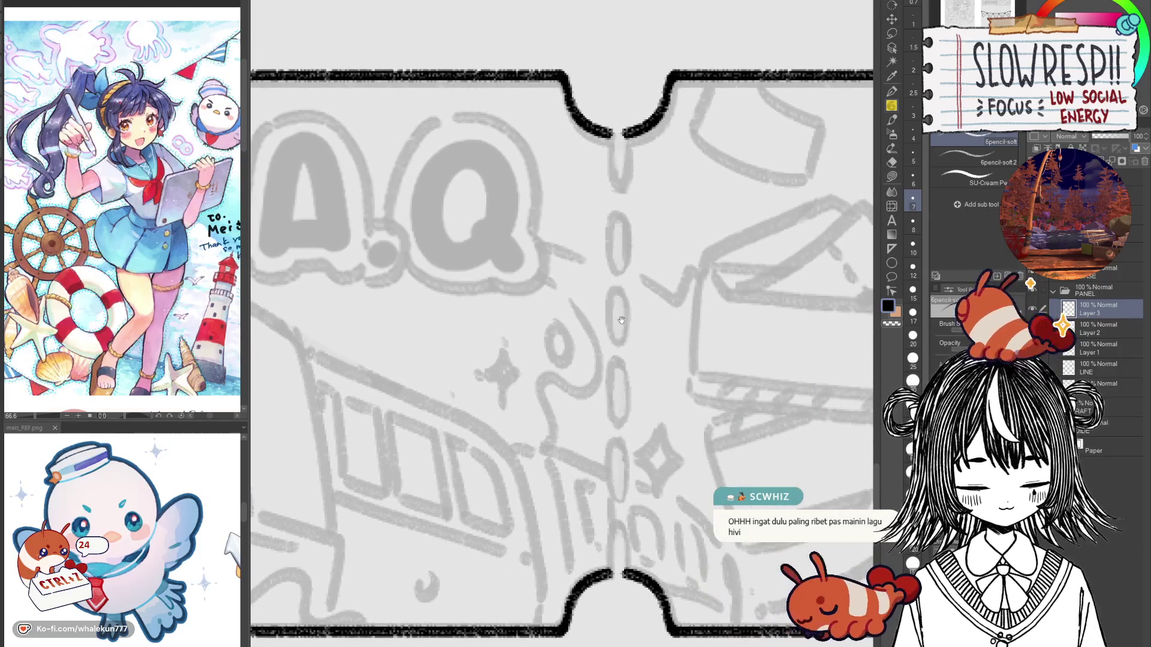
key(u)
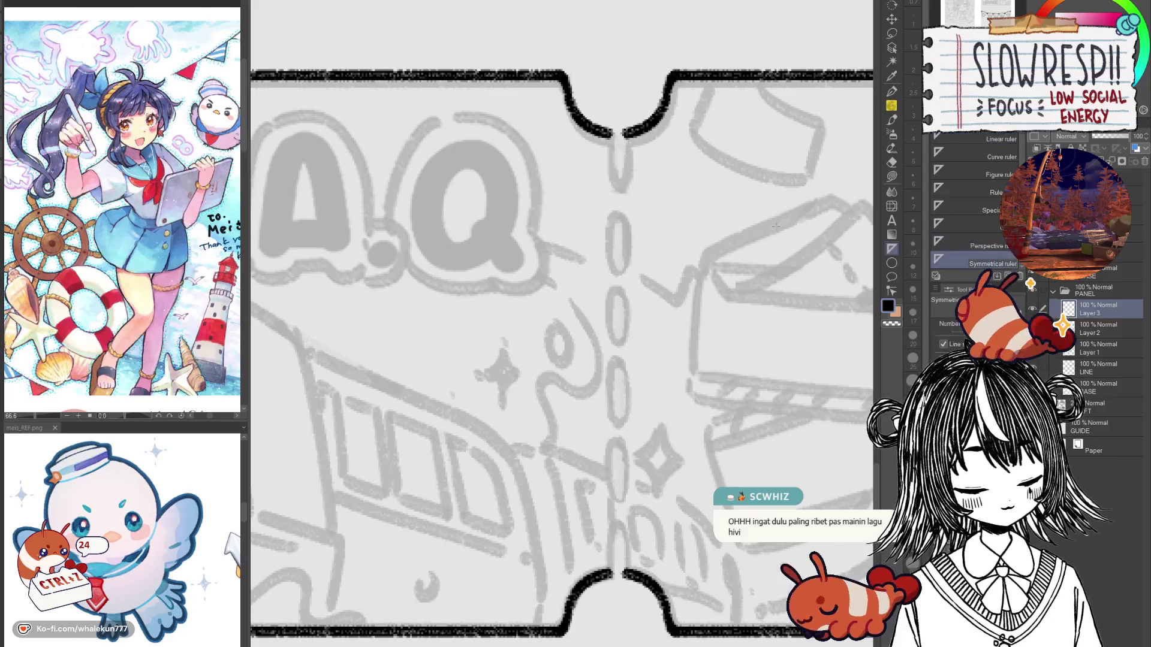
drag(618, 133, 618, 419)
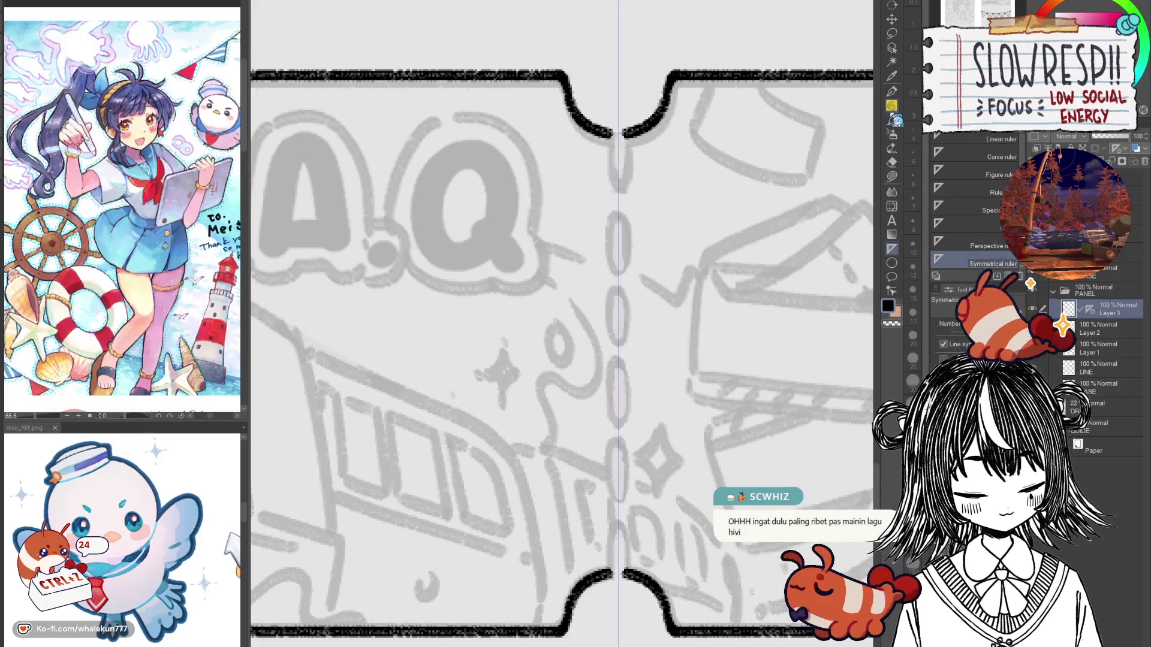
click(891, 106)
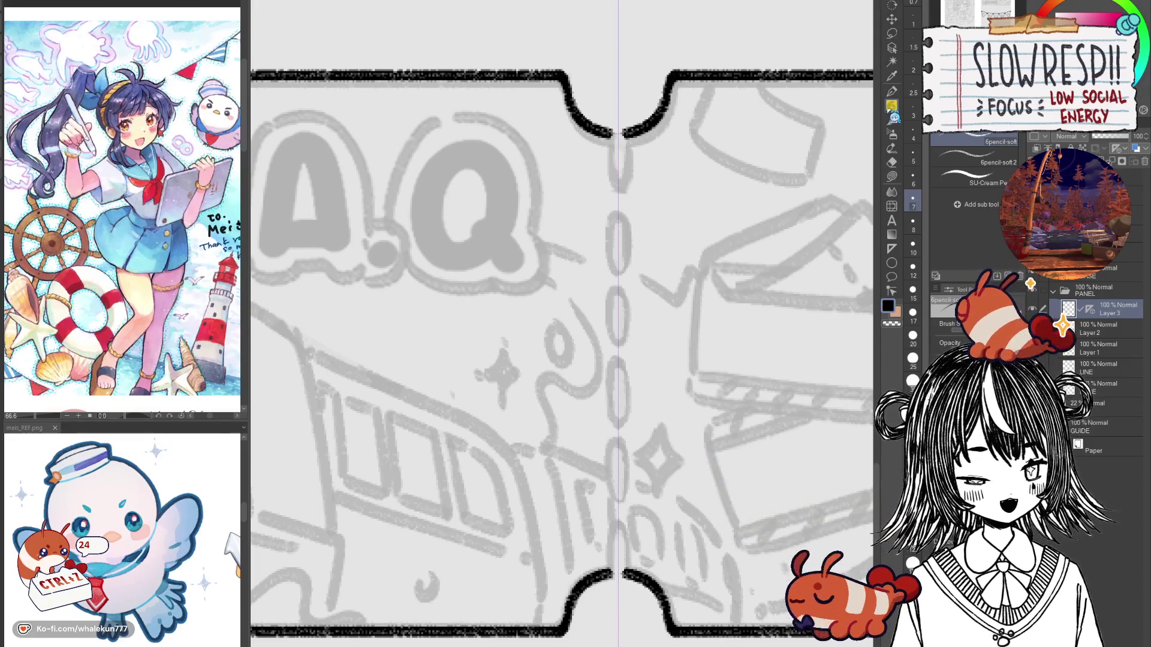
scroll(604, 242, up, 1)
scroll(604, 243, up, 1)
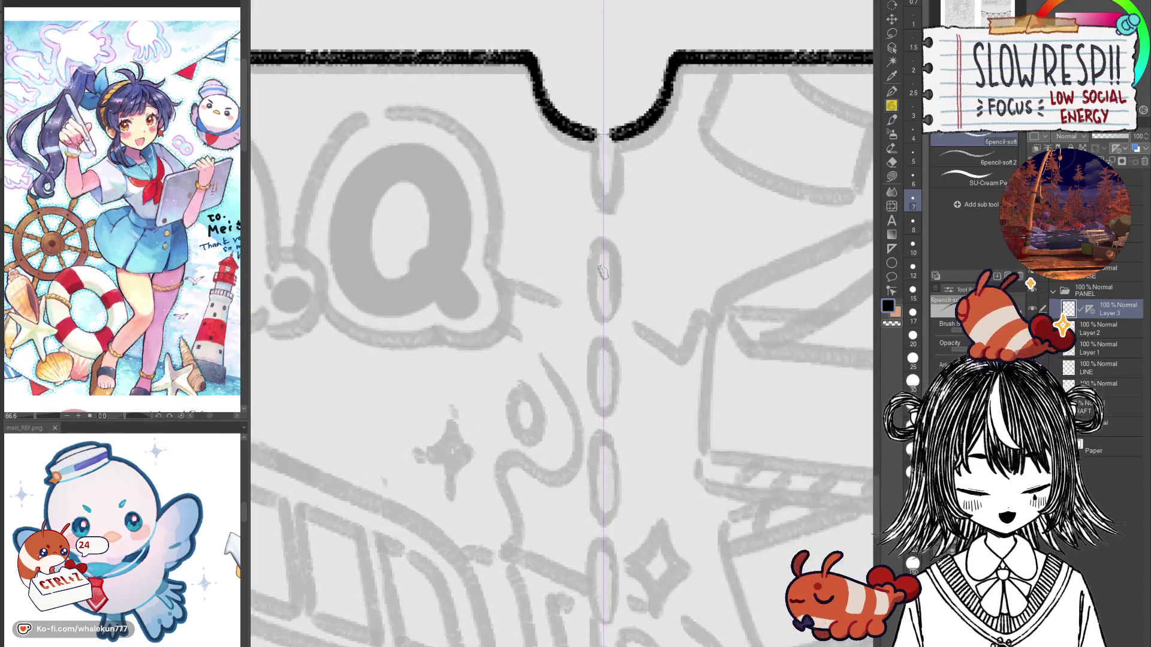
mouse_move(603, 242)
mouse_down()
mouse_move(616, 307)
mouse_move(604, 325)
mouse_up()
Step: Redraw the oval dash, remove the symmetry ruler, and move the oval up to the top notch
key(ctrl+z)
mouse_move(603, 243)
mouse_down()
mouse_move(615, 284)
mouse_move(606, 325)
mouse_up()
click(1089, 309)
key(k)
ctrl+alt+click(658, 334)
mouse_move(614, 263)
mouse_down()
mouse_move(620, 191)
mouse_move(609, 326)
mouse_up()
Step: Copy the oval into a column of six dashes down the perforation and merge them
key(ctrl+c)
key(ctrl+v)
key(ctrl+c)
key(ctrl+v)
key(ctrl+c)
key(ctrl+v)
mouse_move(606, 366)
mouse_down()
mouse_move(599, 318)
mouse_move(595, 424)
mouse_up()
key(ctrl+c)
key(ctrl+v)
key(ctrl+c)
key(ctrl+v)
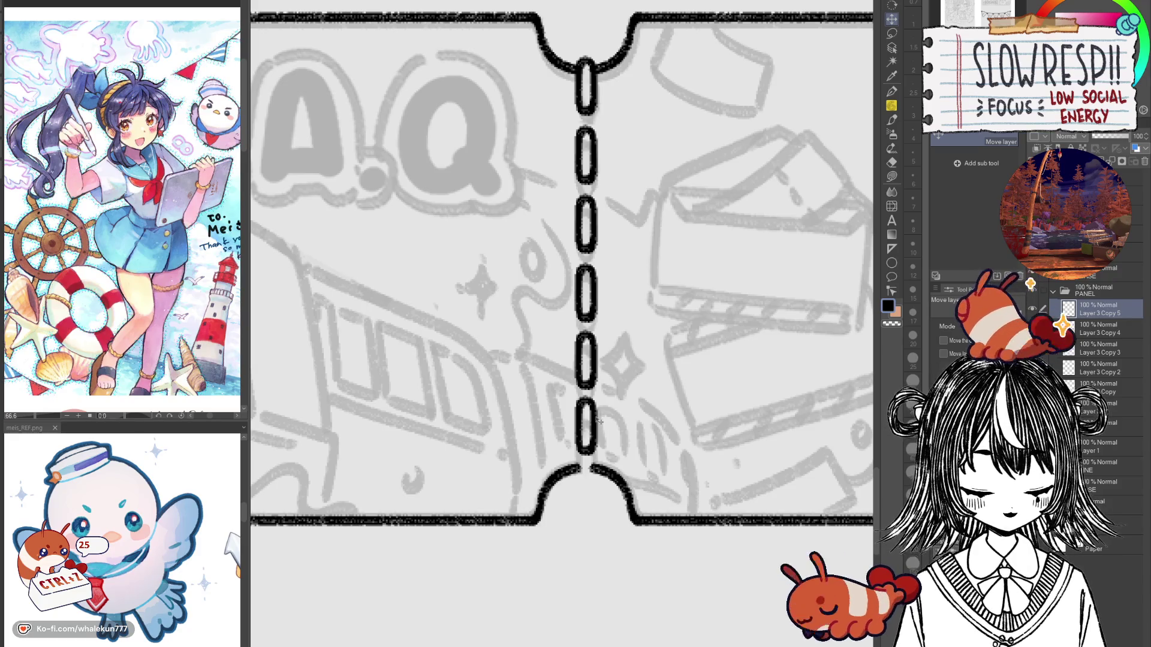
key(ctrl+e)
key(ctrl+e)
key(ctrl+e)
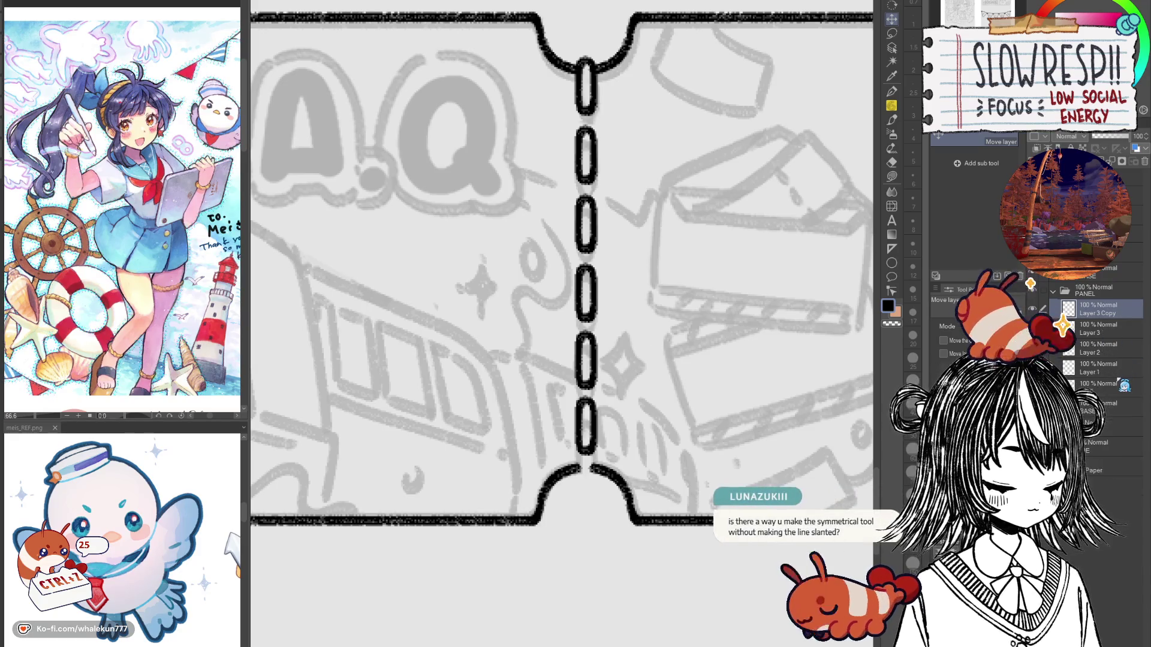
Step: Adjust the oval column against the top notch and copy the top oval to even out the gaps
drag(632, 343, 630, 354)
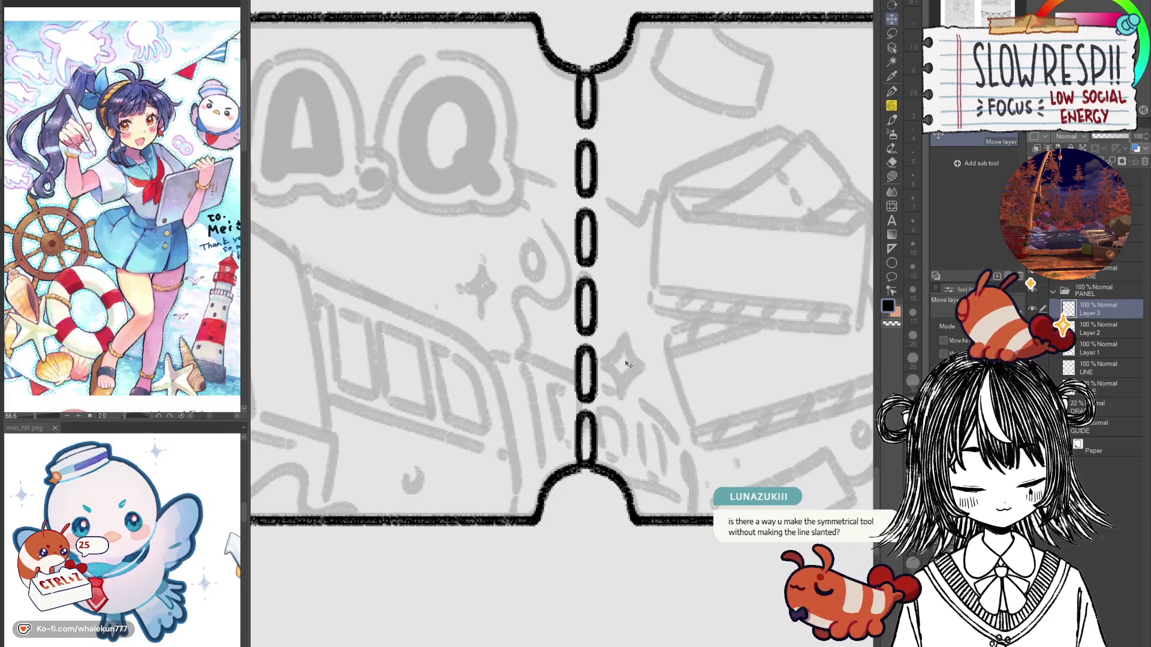
drag(626, 363, 629, 337)
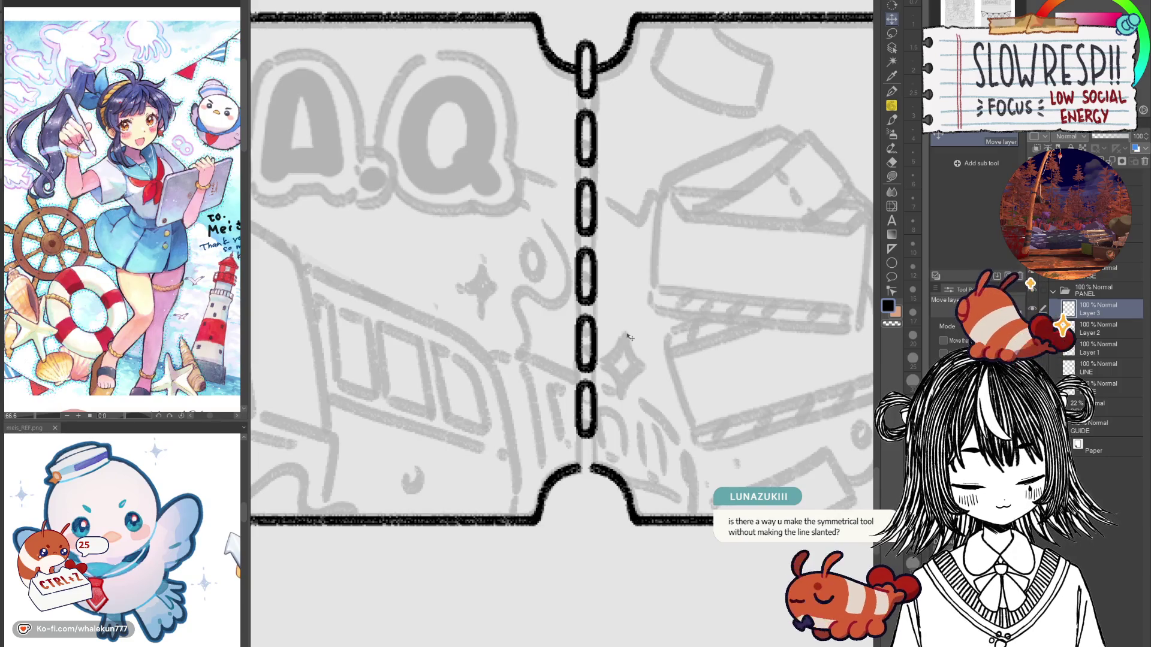
click(891, 33)
mouse_move(598, 20)
mouse_down()
mouse_move(573, 88)
mouse_move(599, 78)
mouse_move(592, 475)
mouse_up()
key(ctrl+c)
key(ctrl+v)
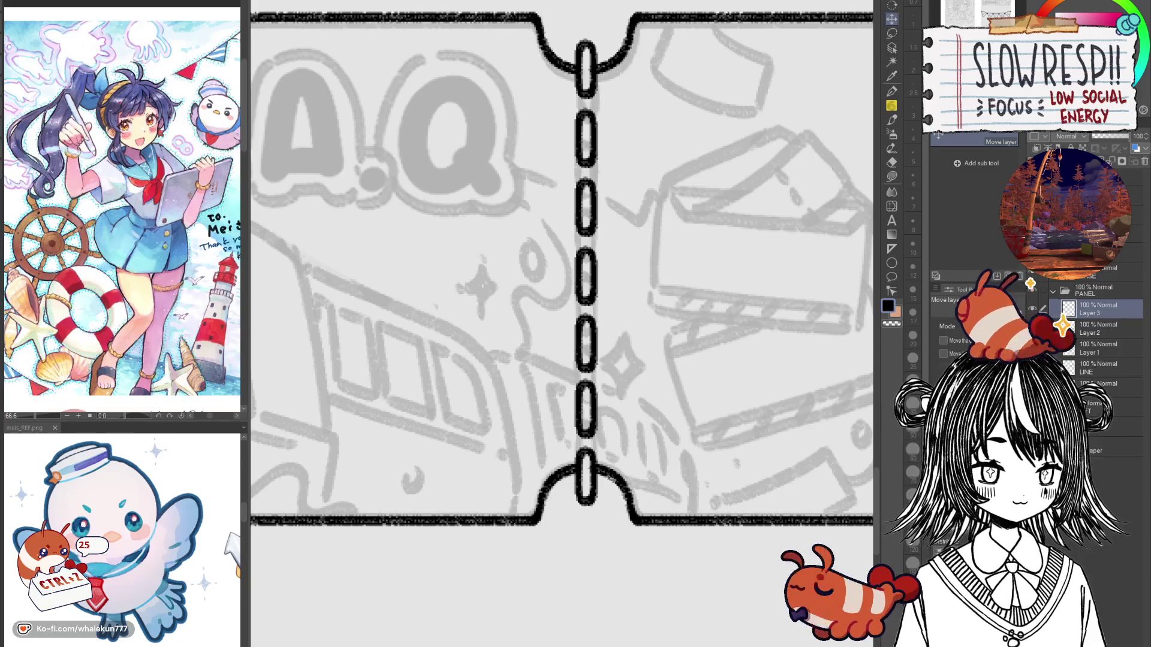
drag(607, 472, 607, 465)
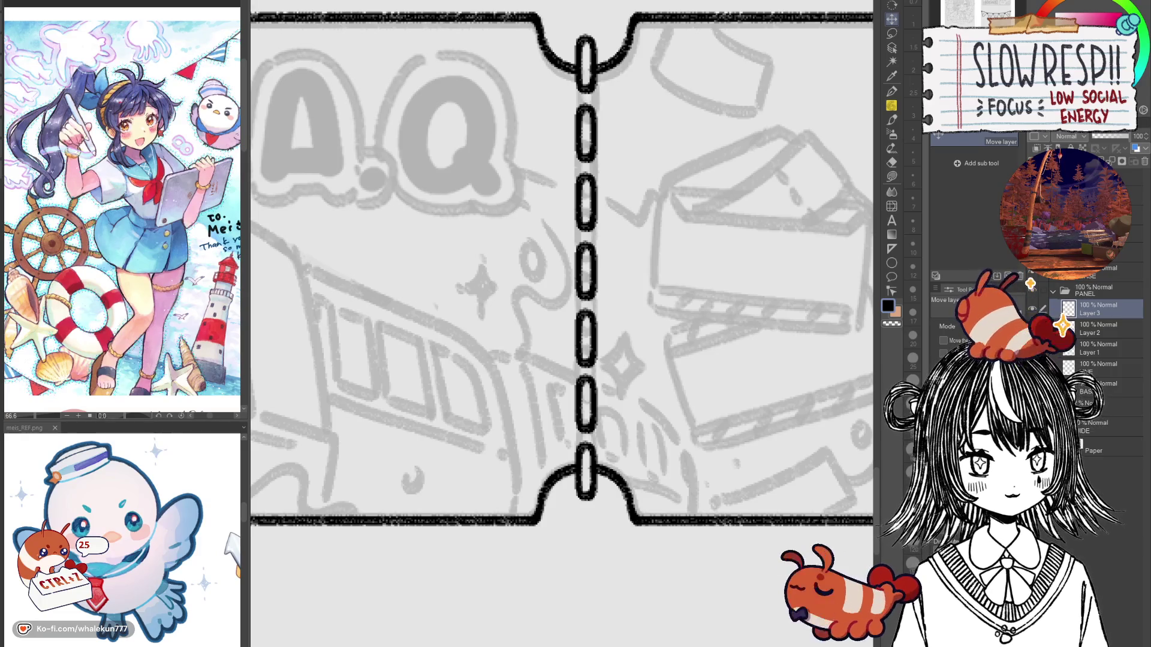
Step: Place a vertical symmetrical ruler on a new layer over the ticket's right half
click(891, 220)
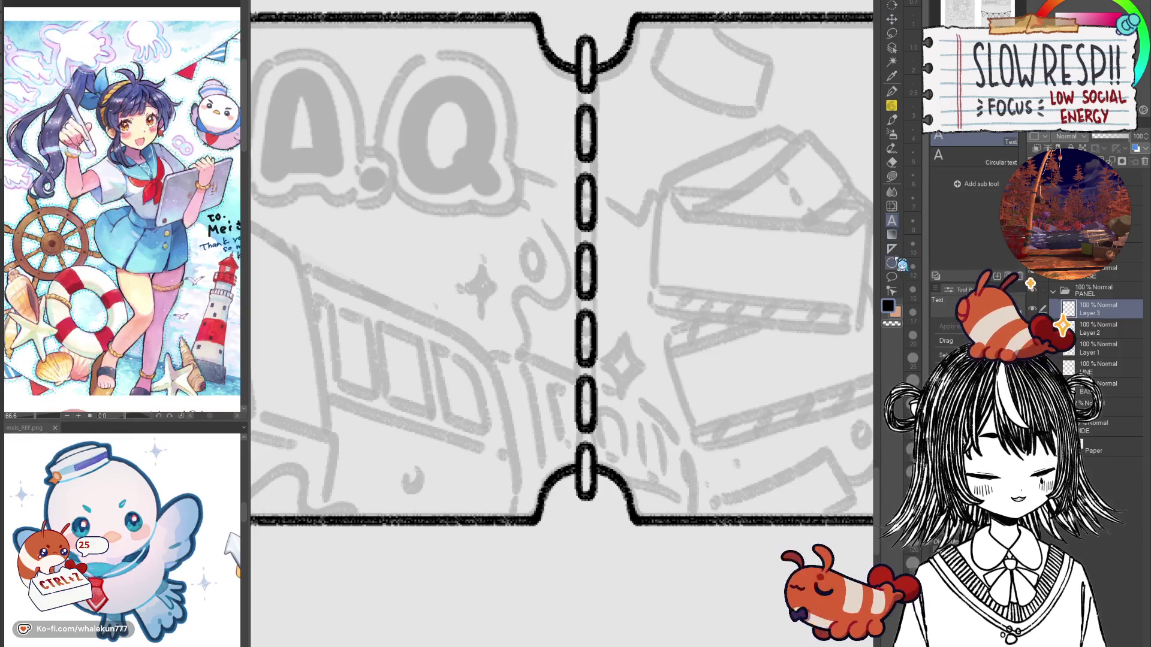
click(891, 248)
click(1032, 308)
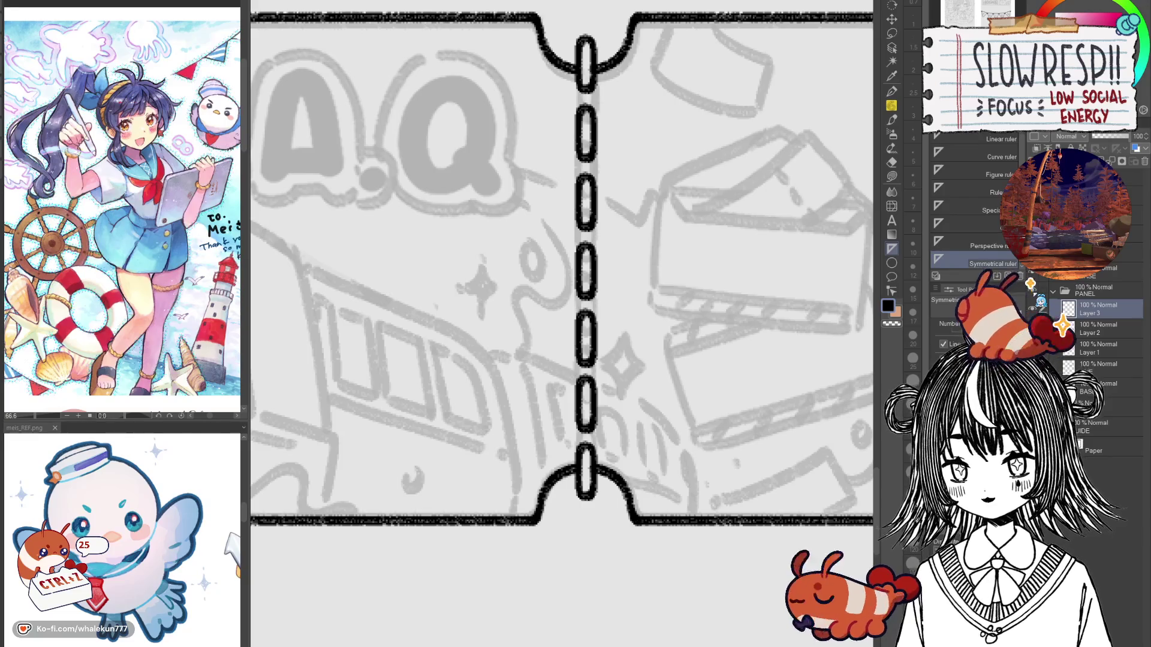
mouse_move(750, 297)
mouse_down()
mouse_move(671, 288)
mouse_move(660, 507)
mouse_up()
Step: Draw a pair of mirrored vertical test strokes with the pencil, redrawing the overlong first try
key(p)
drag(668, 276, 673, 353)
key(ctrl+z)
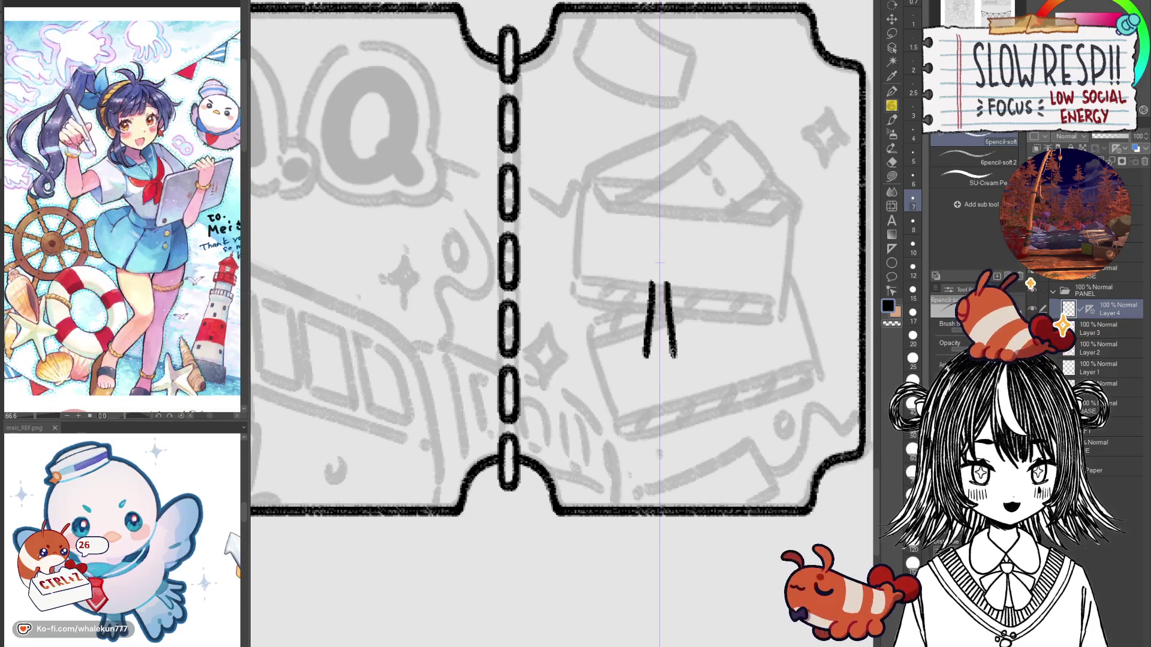
key(ctrl+z)
drag(671, 290, 678, 359)
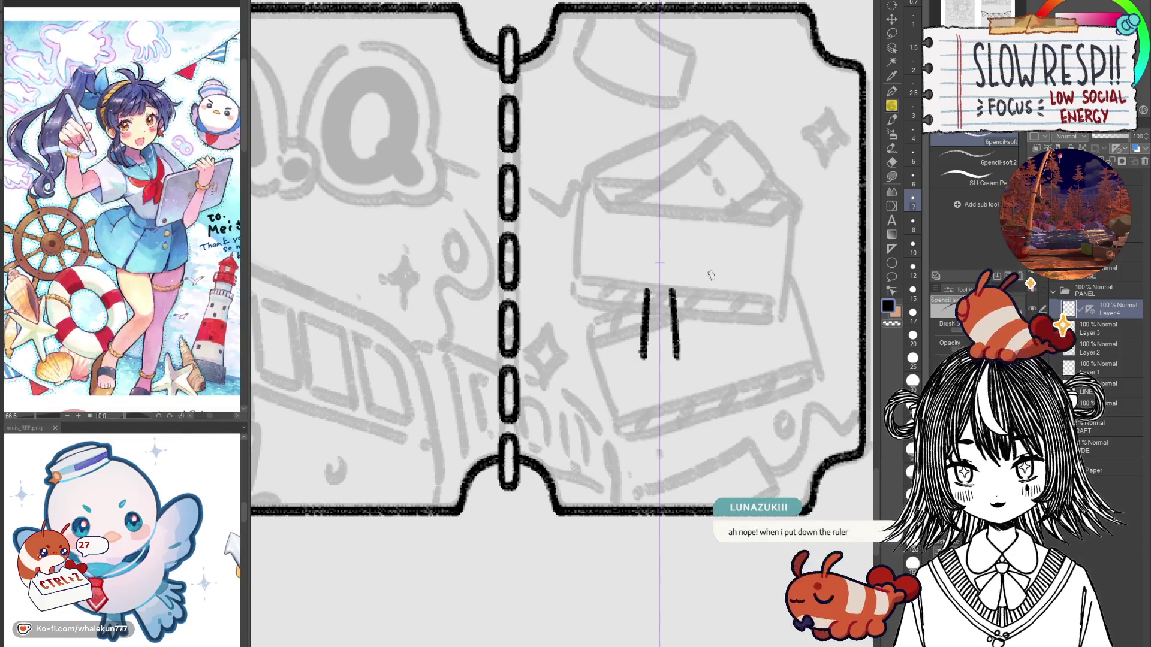
click(895, 248)
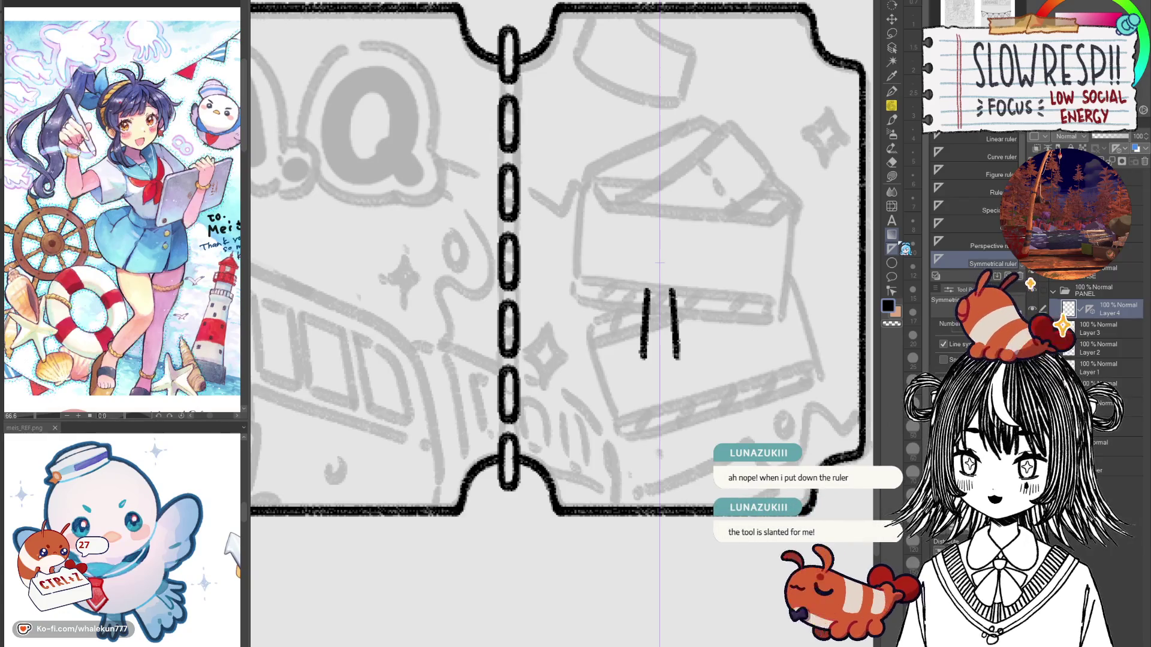
Step: Lay a new symmetry guide at several angles, then undo it and the mirrored test strokes
drag(708, 321, 731, 234)
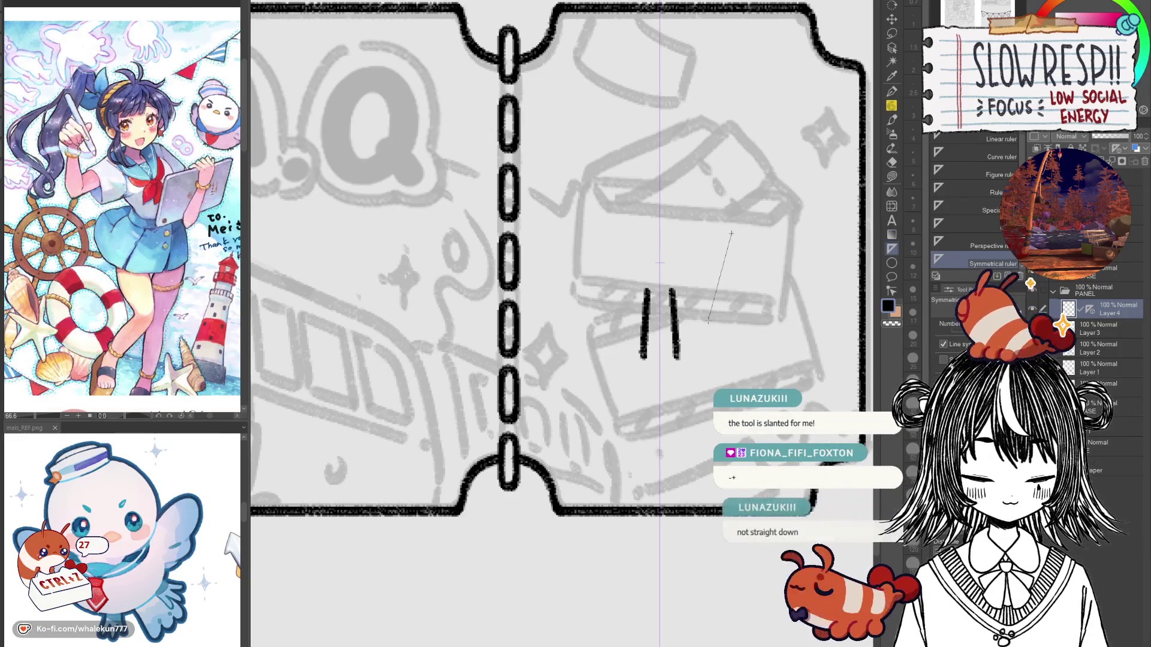
mouse_move(707, 321)
mouse_down()
mouse_move(649, 387)
mouse_move(743, 380)
mouse_up()
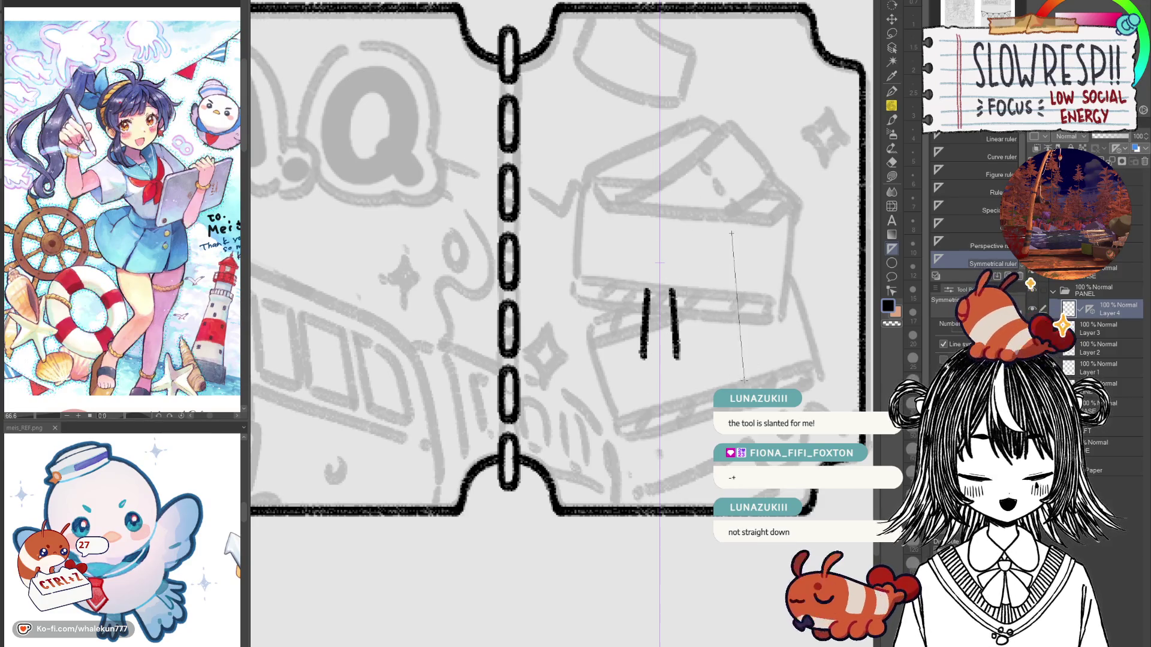
drag(744, 380, 731, 385)
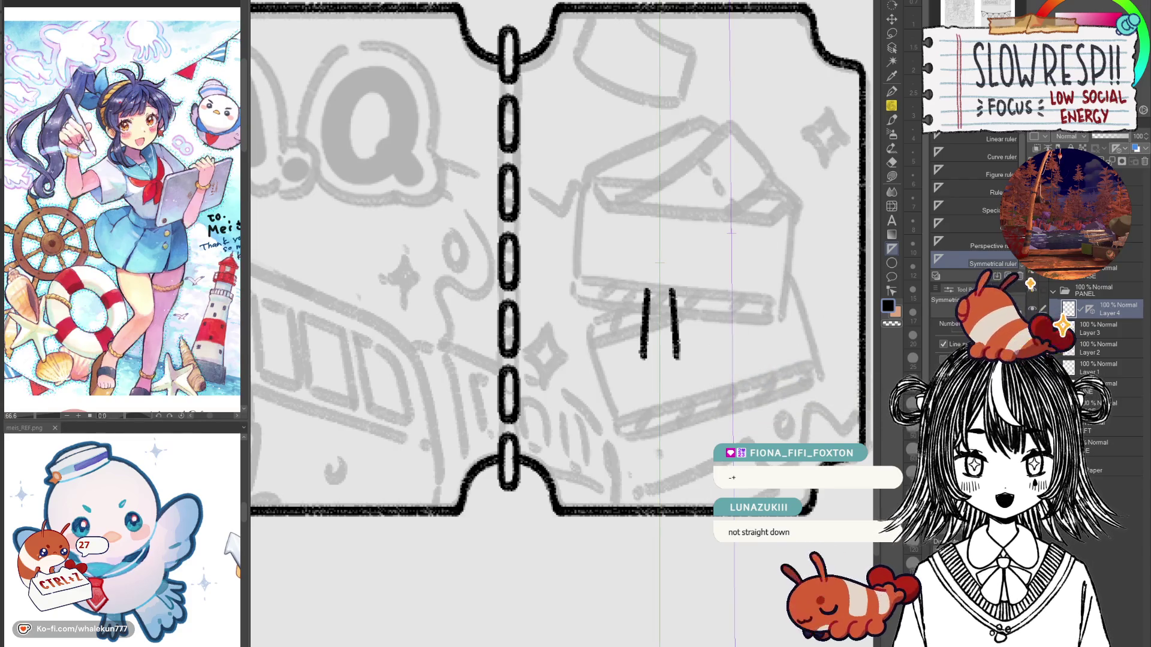
key(ctrl+z)
key(ctrl+z)
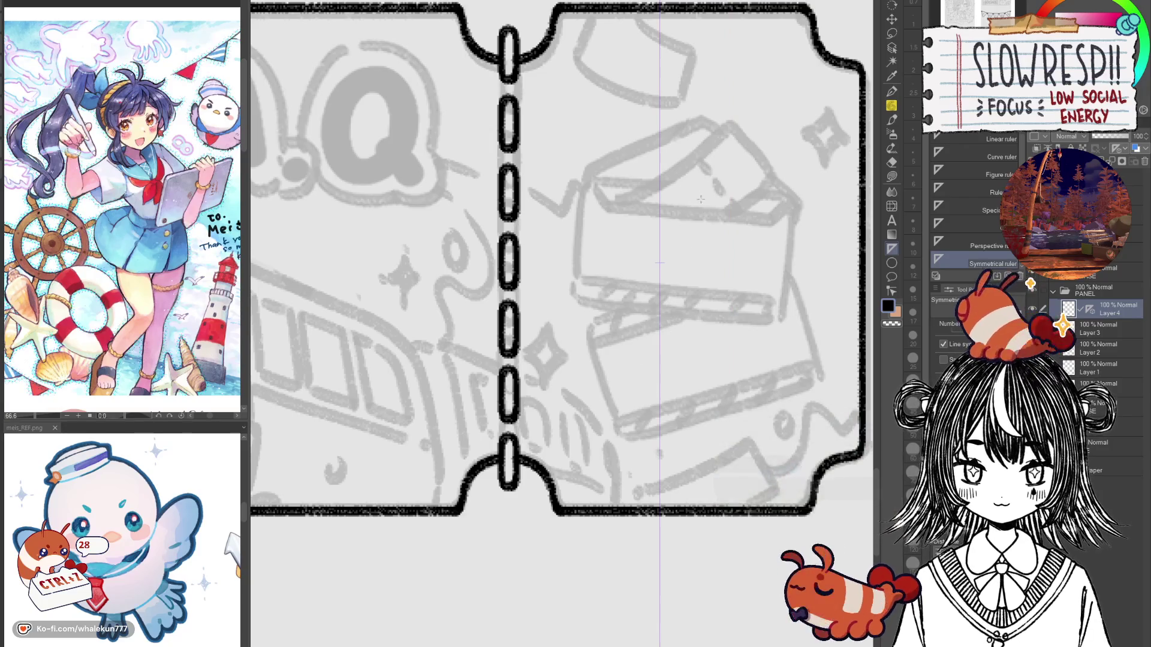
key(ctrl+shift+z)
key(ctrl+z)
key(ctrl+z)
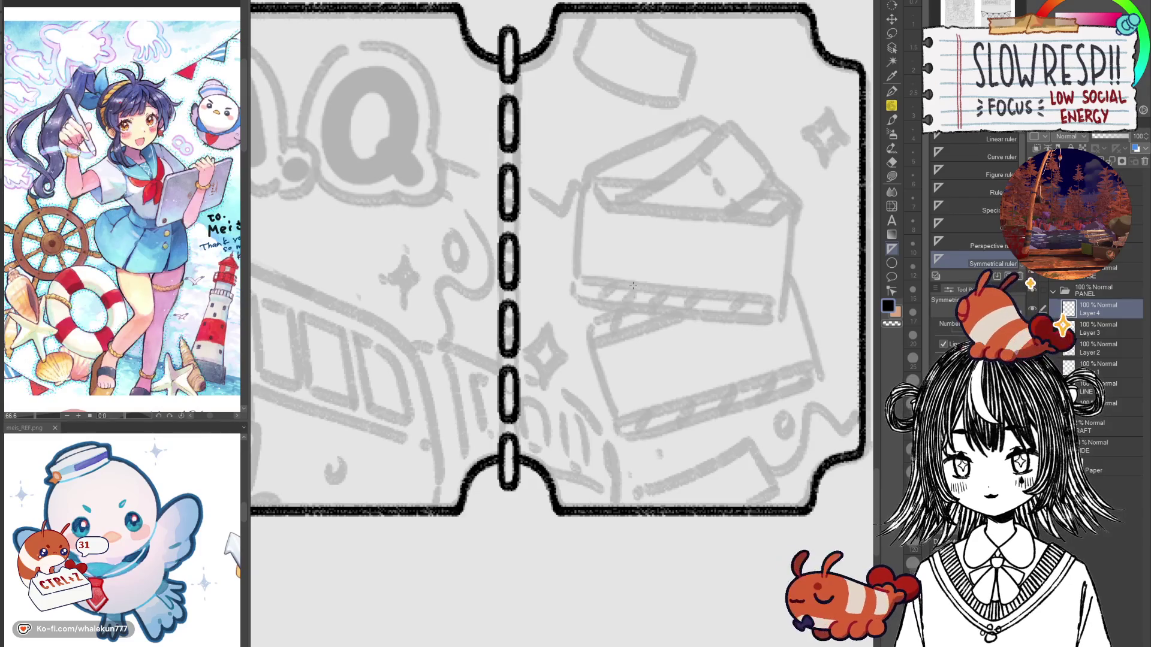
Step: Swing another guide through several angles back to vertical, then remove the guide layer
drag(684, 210, 684, 250)
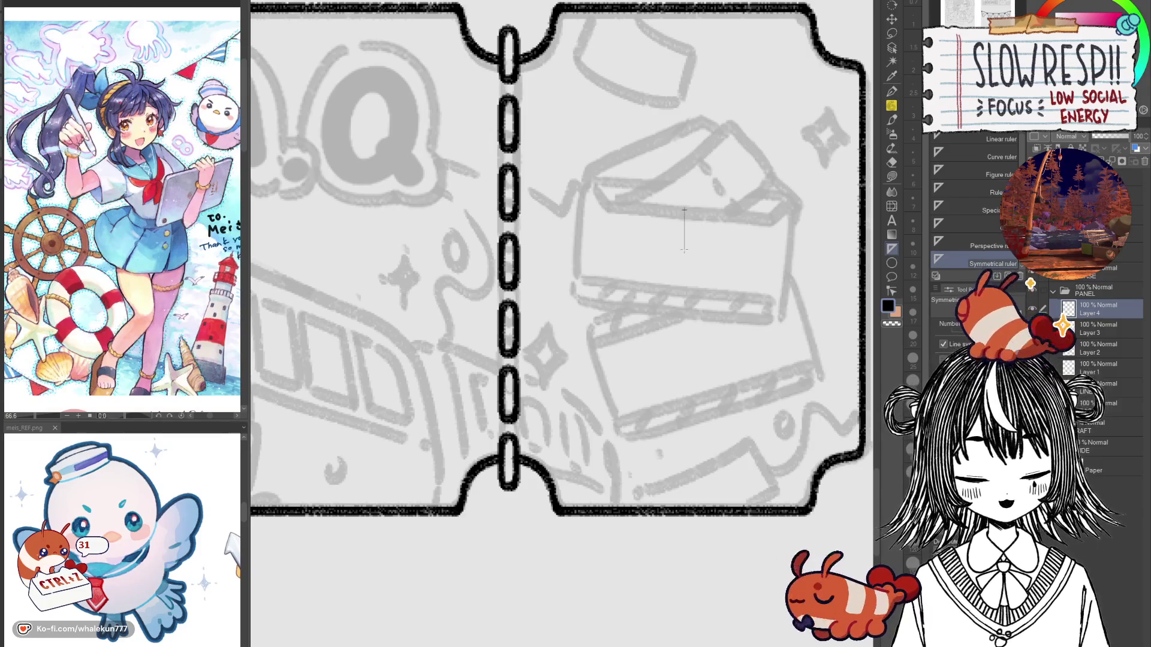
drag(642, 343, 529, 181)
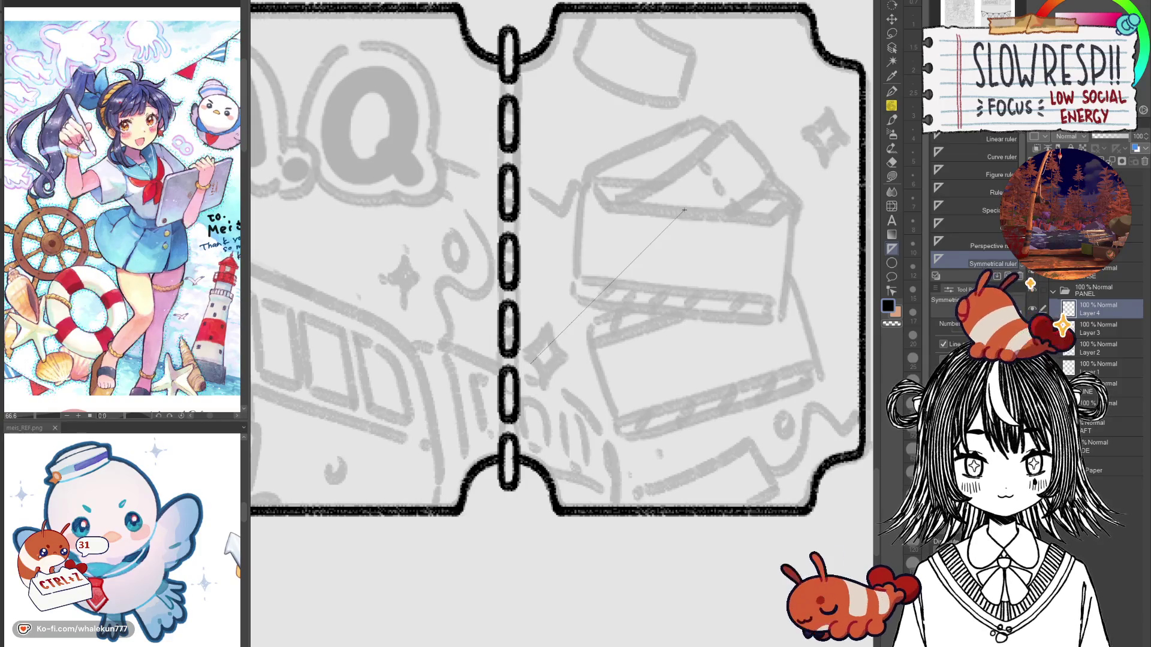
mouse_move(530, 181)
mouse_down()
mouse_move(532, 398)
mouse_move(682, 406)
mouse_up()
drag(676, 522, 684, 514)
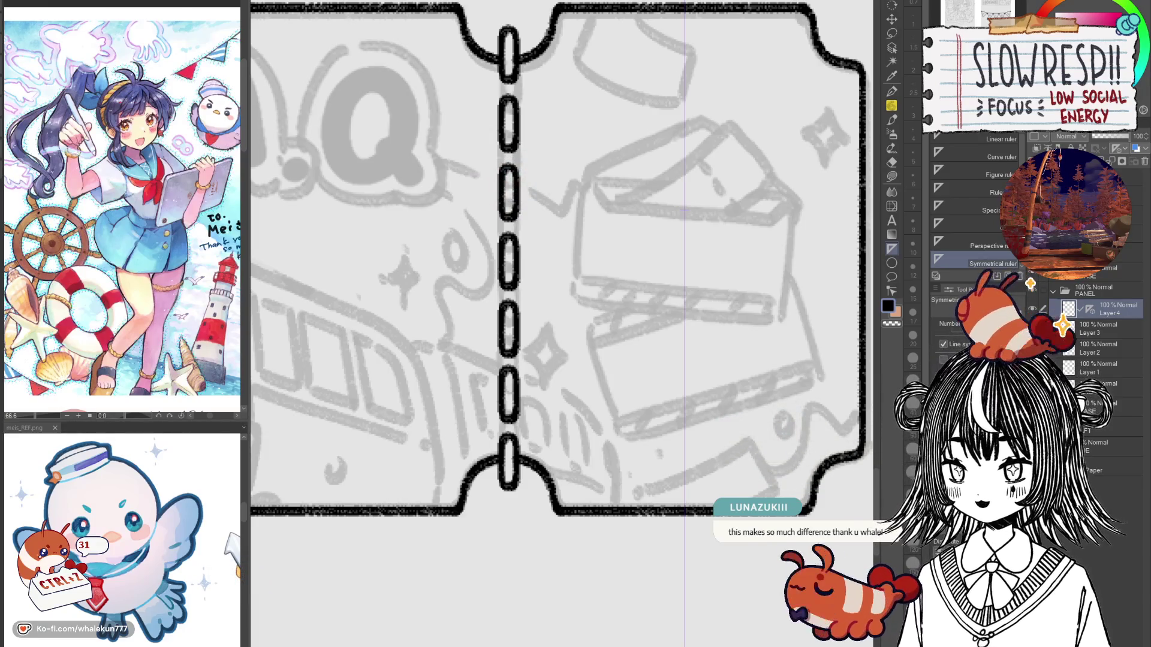
key(ctrl+z)
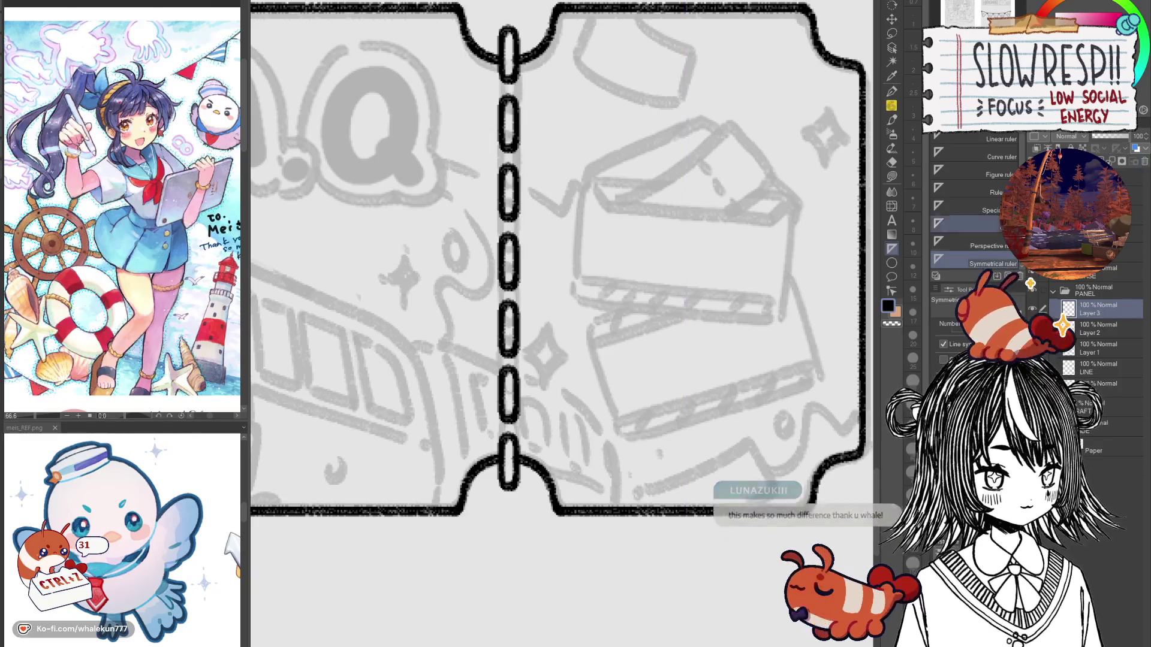
drag(661, 412, 695, 422)
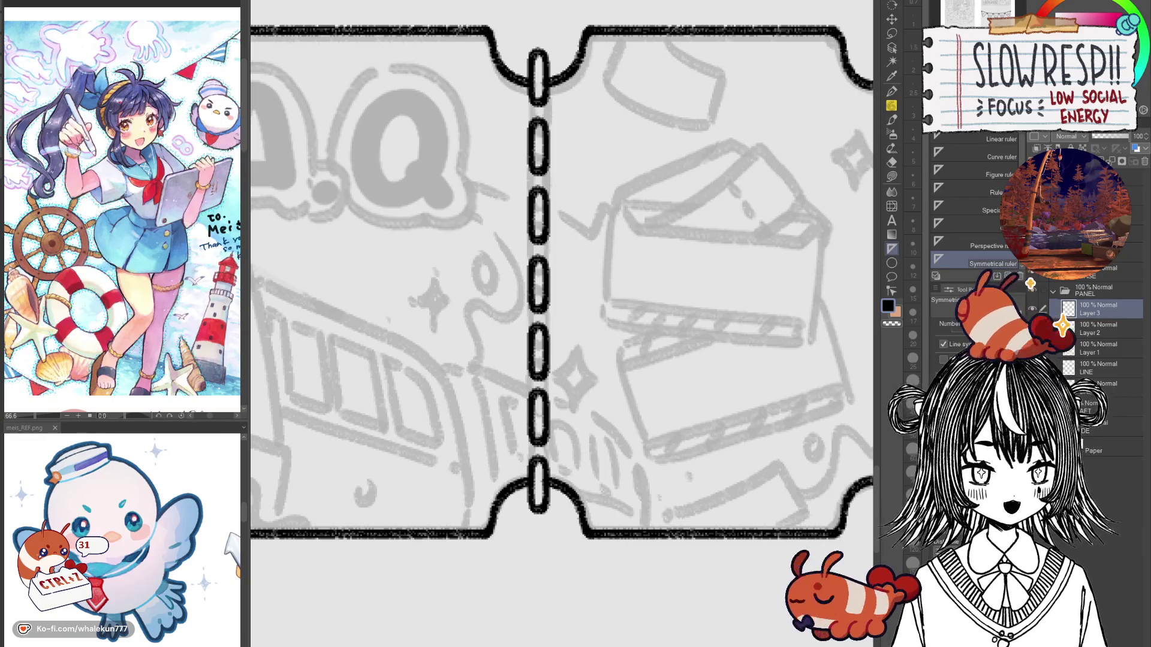
click(1127, 179)
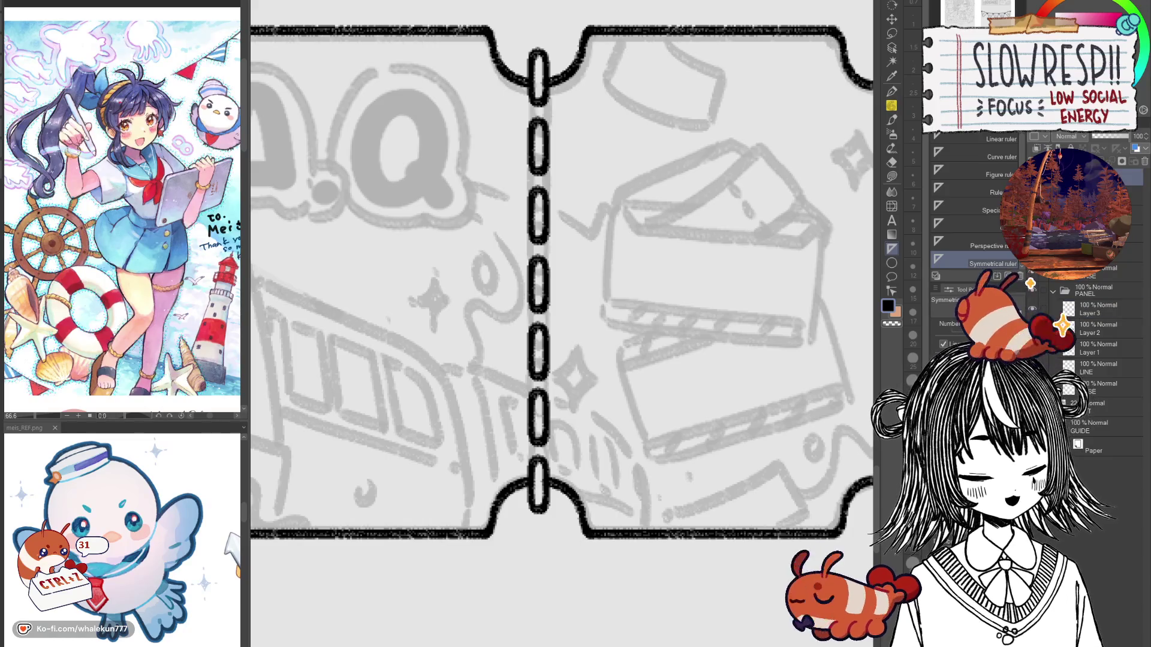
Step: Expand the PANEL folder and set up the Milli pen at size 25 for lettering
click(1053, 311)
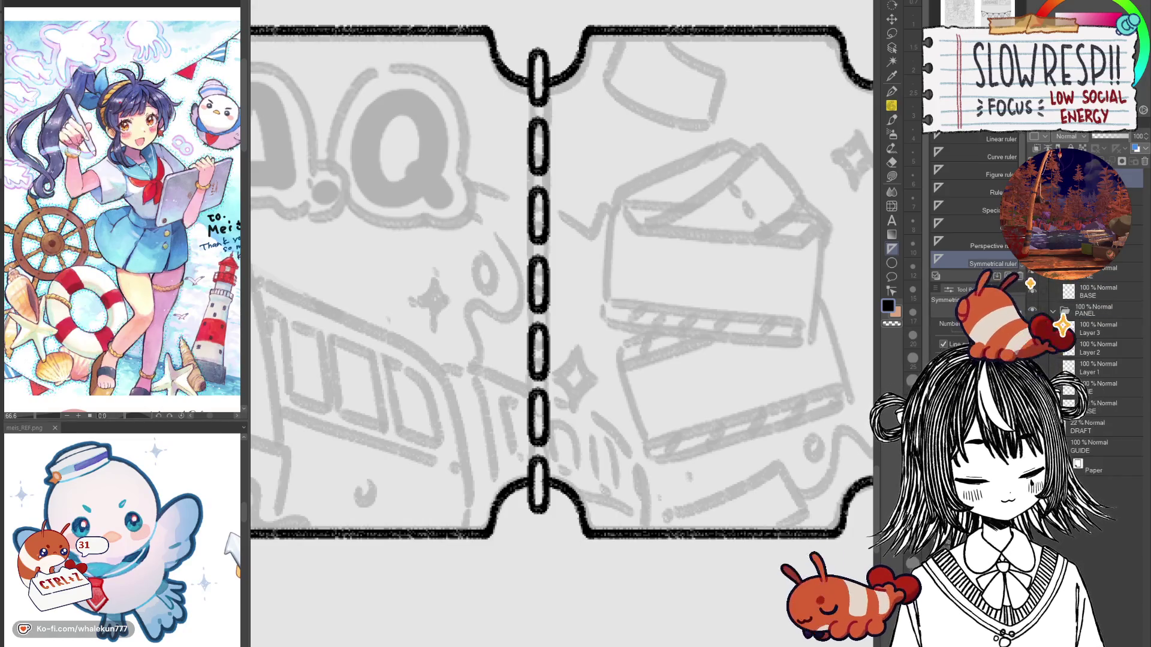
click(892, 91)
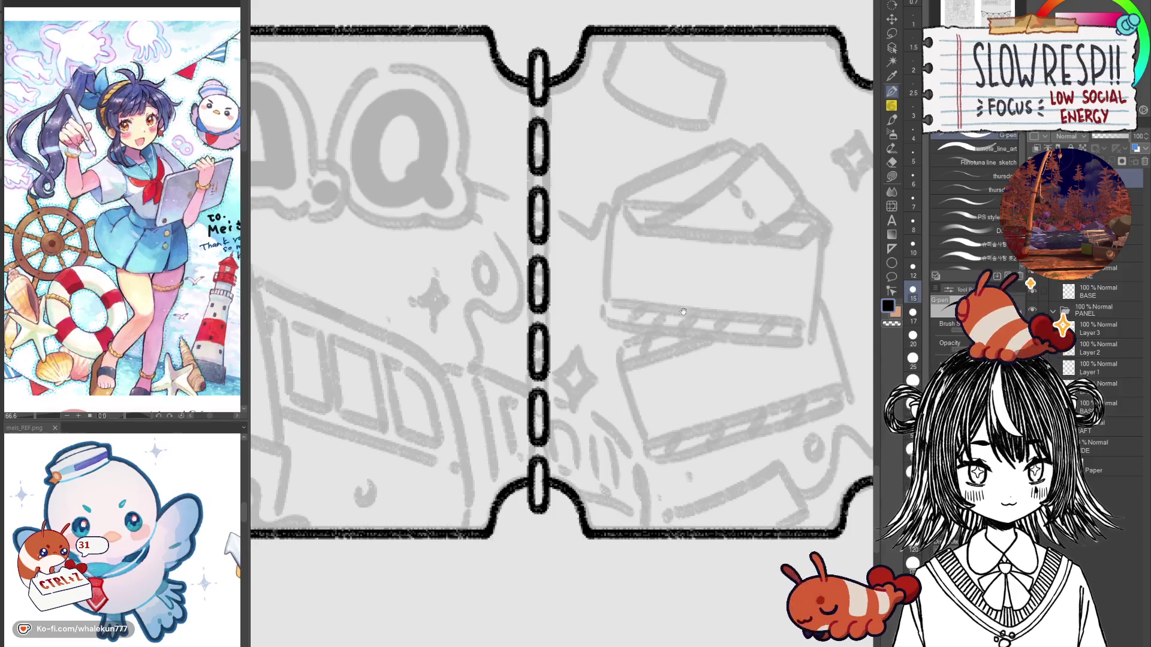
scroll(718, 383, down, 2)
scroll(717, 384, down, 2)
scroll(718, 383, up, 1)
scroll(718, 383, up, 1)
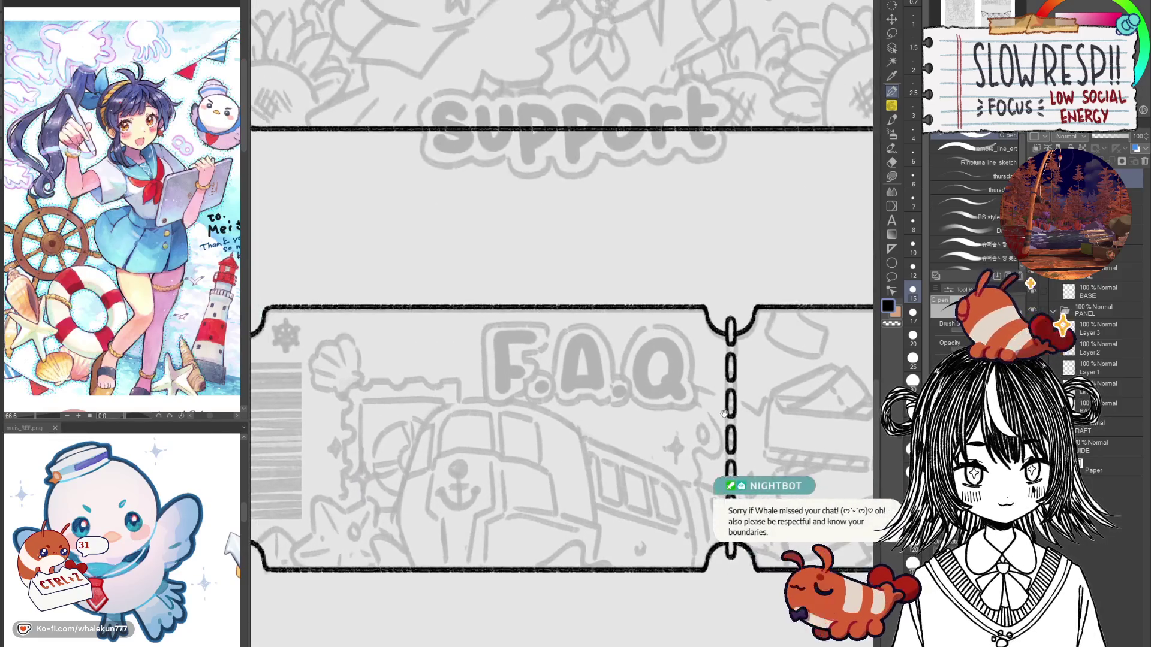
key(p)
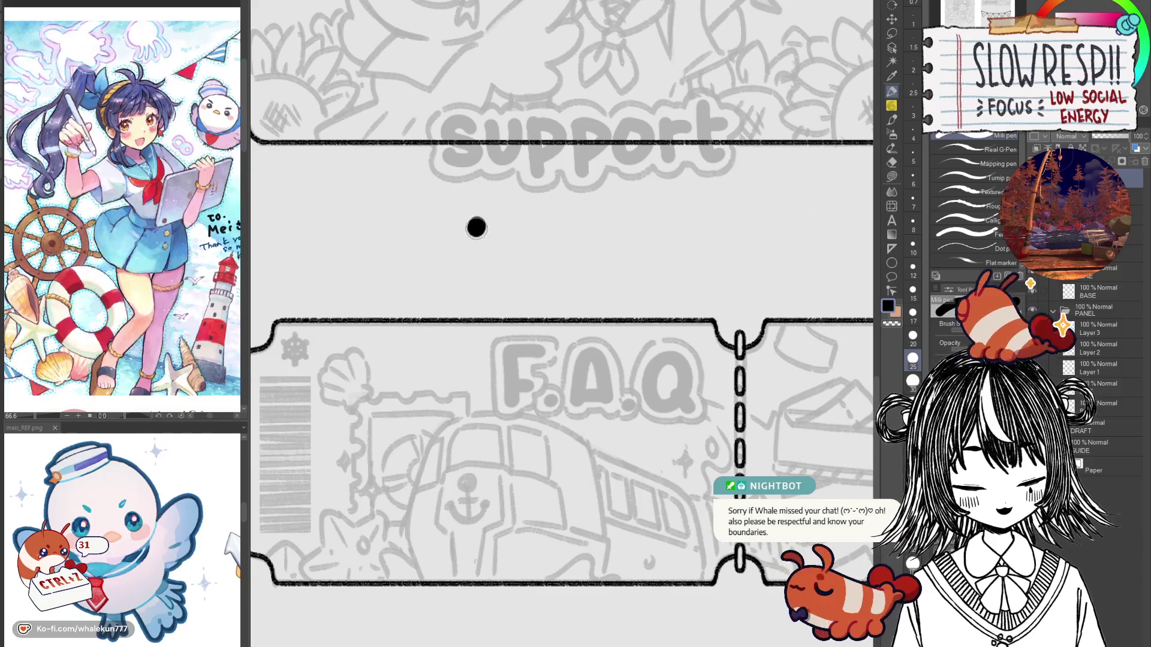
mouse_move(462, 243)
mouse_down()
mouse_move(482, 290)
mouse_move(462, 246)
mouse_move(478, 271)
mouse_move(458, 309)
mouse_move(515, 276)
mouse_up()
key(ctrl+z)
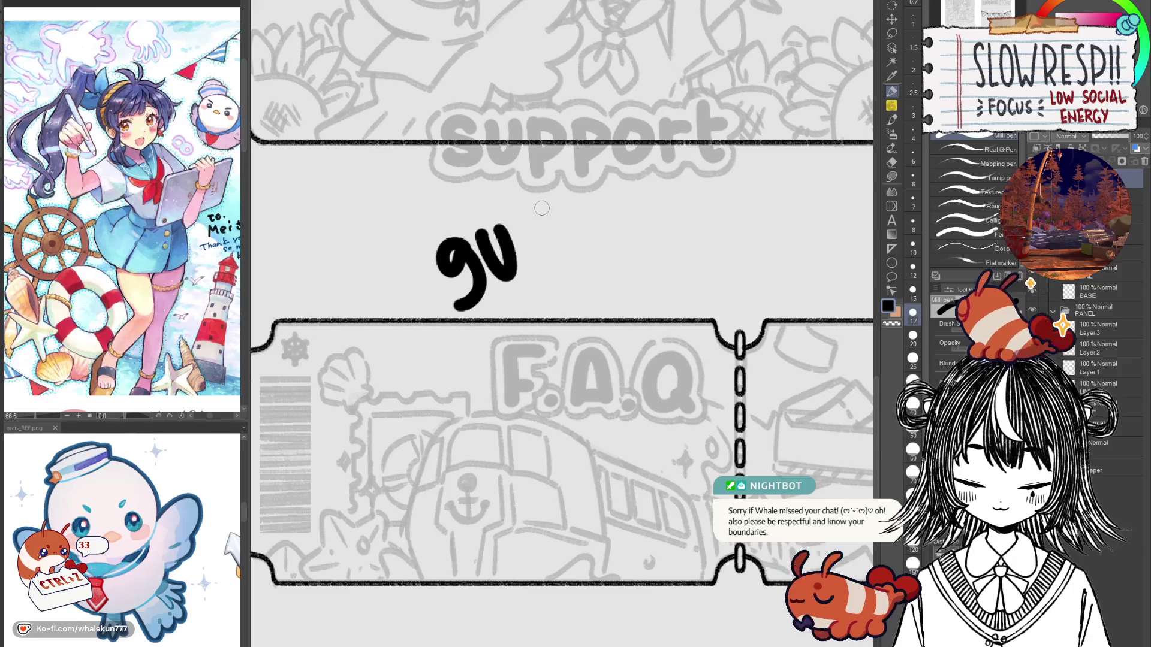
Step: Hand-letter 'guitar' in black ink across the Support panel
drag(520, 227, 536, 271)
click(510, 197)
drag(530, 186, 554, 264)
mouse_move(526, 226)
mouse_down()
mouse_move(560, 213)
mouse_move(576, 251)
mouse_up()
mouse_move(599, 195)
mouse_down()
mouse_move(606, 249)
mouse_move(609, 237)
mouse_up()
drag(612, 216, 636, 168)
mouse_move(608, 236)
mouse_down()
mouse_move(598, 217)
mouse_move(609, 240)
mouse_up()
Step: Start hand-lettering a word beginning 'pla' below 'guitar', then undo those strokes
drag(543, 286, 575, 343)
drag(547, 292, 564, 319)
drag(575, 257, 600, 313)
mouse_move(624, 264)
mouse_down()
mouse_move(606, 296)
mouse_move(647, 297)
mouse_up()
key(ctrl+z)
key(ctrl+z)
key(ctrl+z)
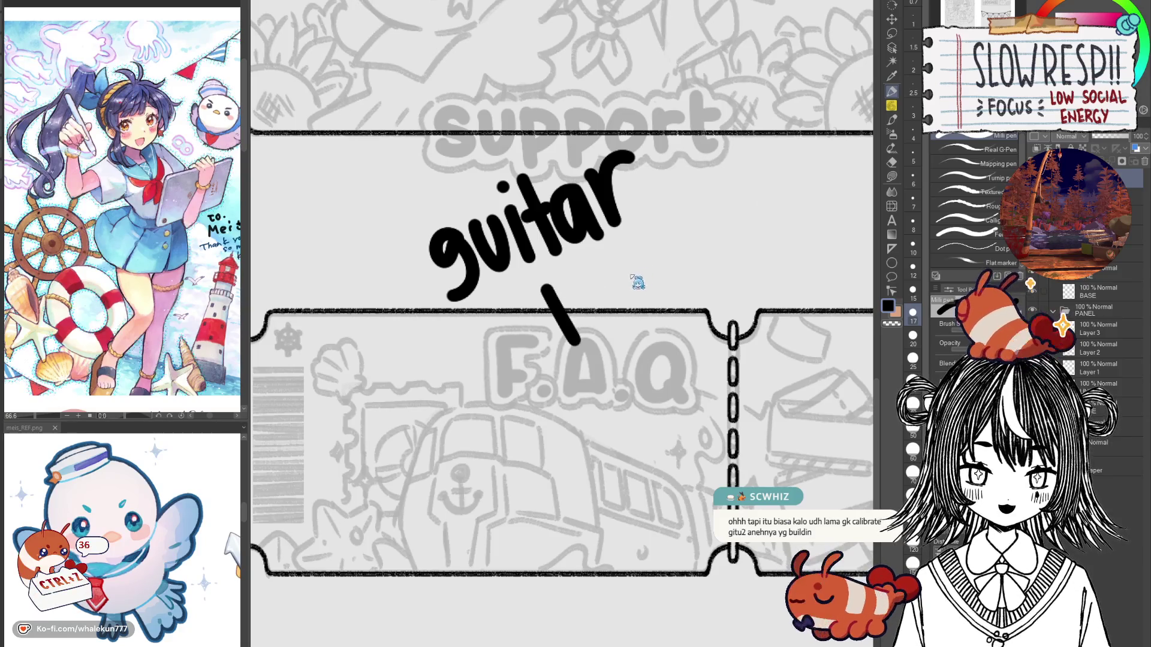
key(ctrl+z)
Step: Handwrite 'yeehaw' in black ink beneath 'guitar', overlapping the F.A.Q. ticket's top edge
mouse_move(568, 273)
mouse_down()
mouse_move(617, 270)
mouse_move(605, 337)
mouse_up()
mouse_move(611, 285)
mouse_down()
mouse_move(652, 302)
mouse_move(674, 296)
mouse_up()
drag(654, 223, 659, 285)
drag(673, 251, 689, 292)
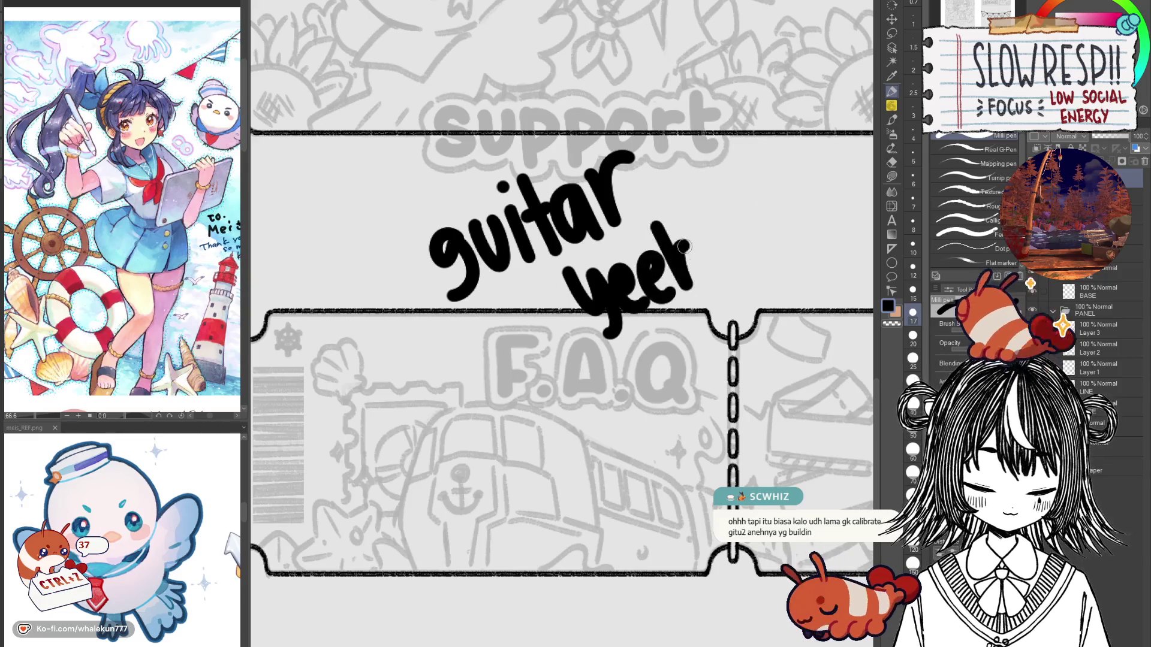
mouse_move(726, 221)
mouse_down()
mouse_move(740, 258)
mouse_move(779, 191)
mouse_up()
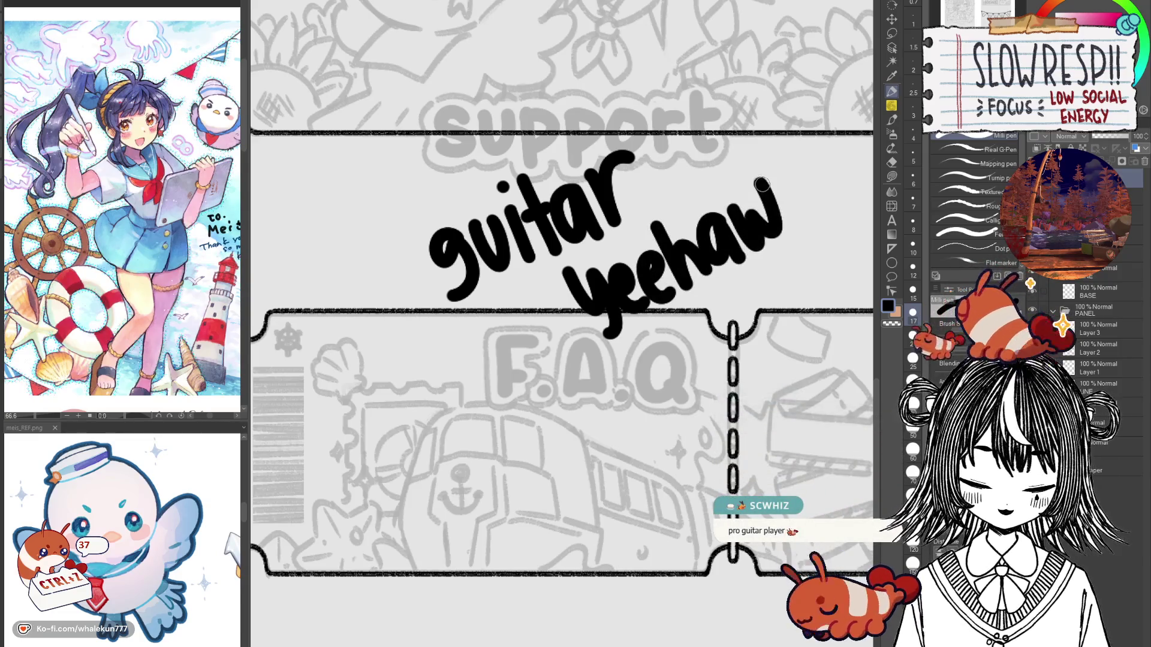